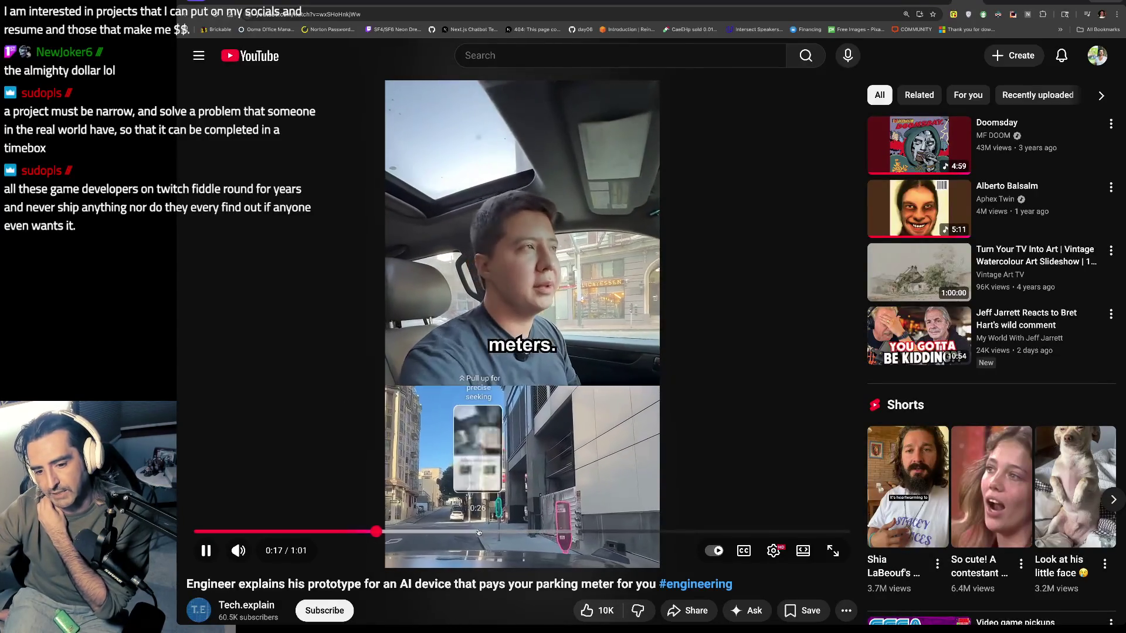
- Seek the parking-meter AI device Short to its last seconds, pause it, and return to Discord
left_click(477, 531)
left_click(587, 531)
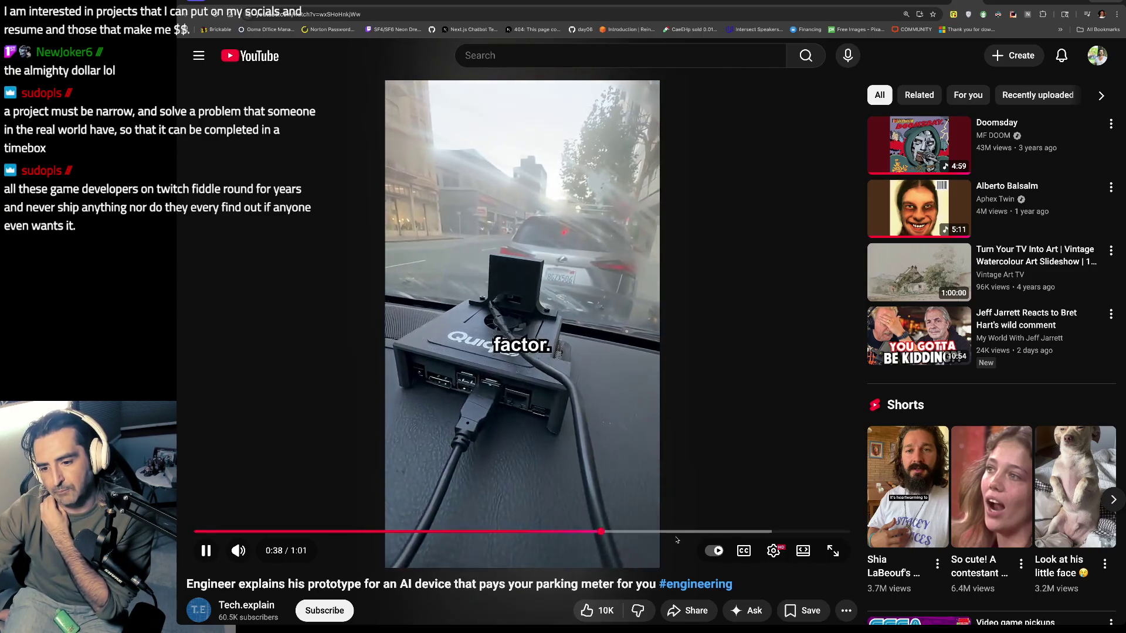
left_click(672, 532)
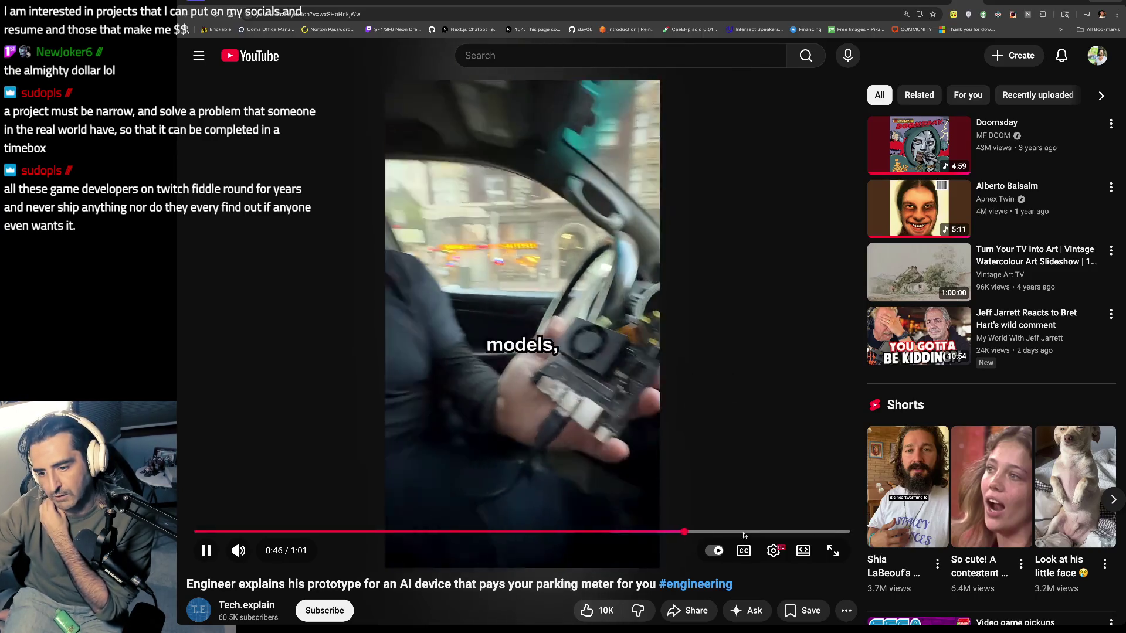
left_click(744, 532)
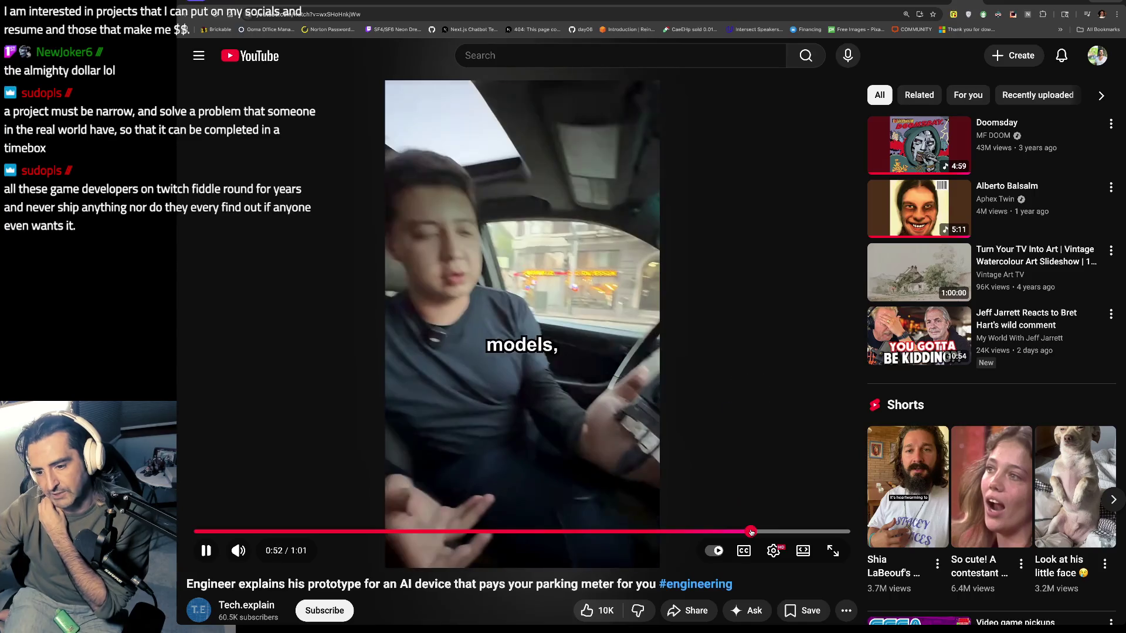
key("space")
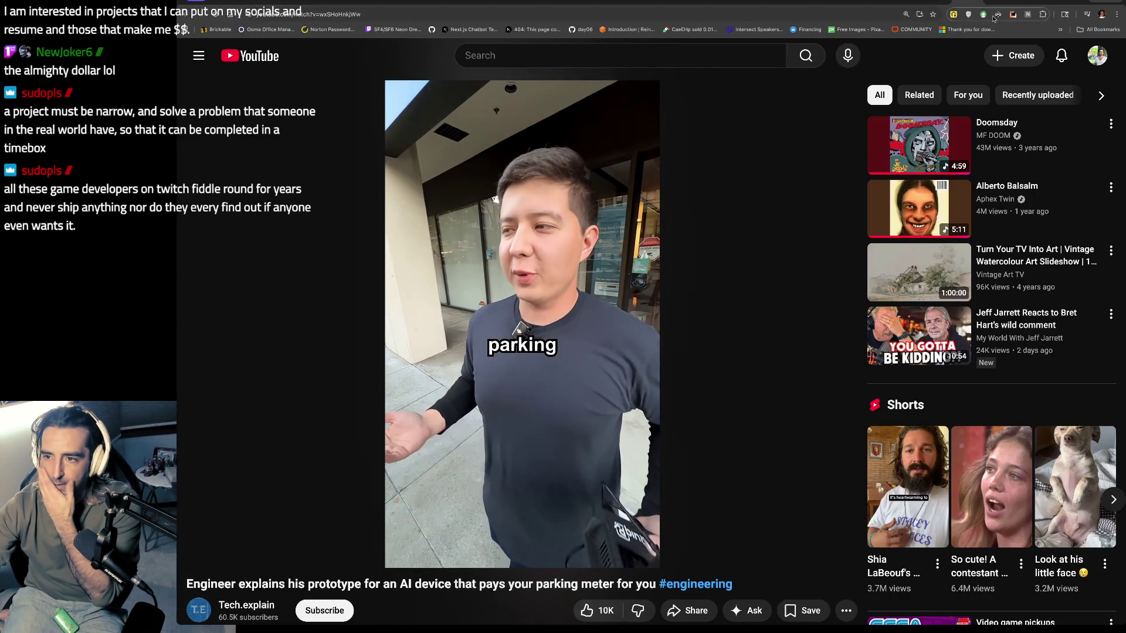
key("ctrl+Tab")
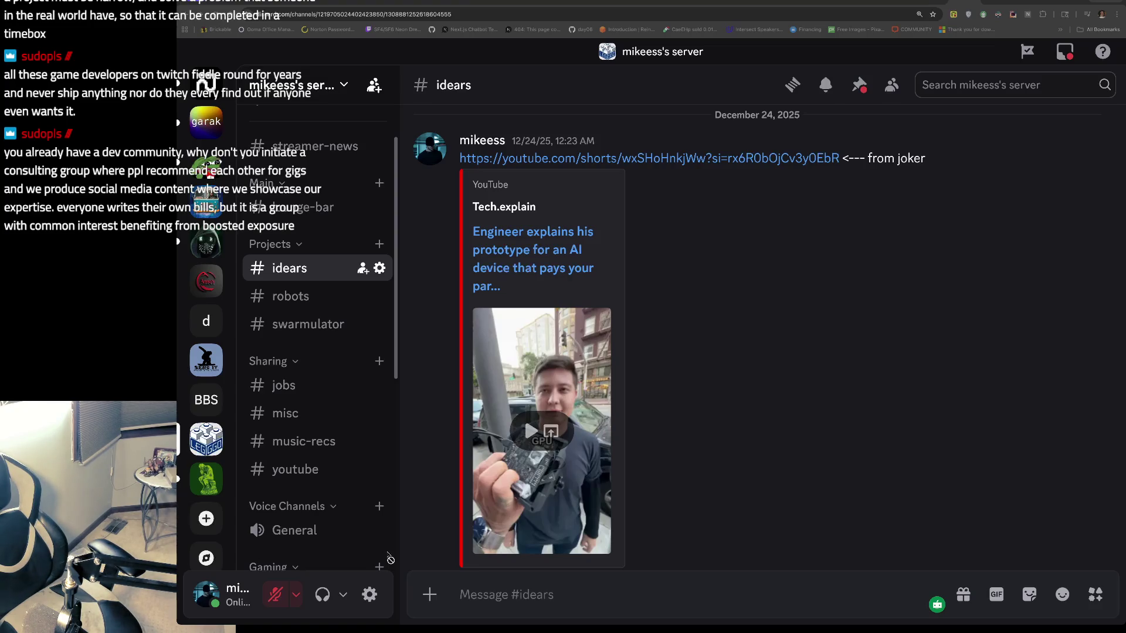
- Search Google for 'github hyprstream' in a new tab and open the GitHub repository result
key("ctrl+t")
type("github hyprstream")
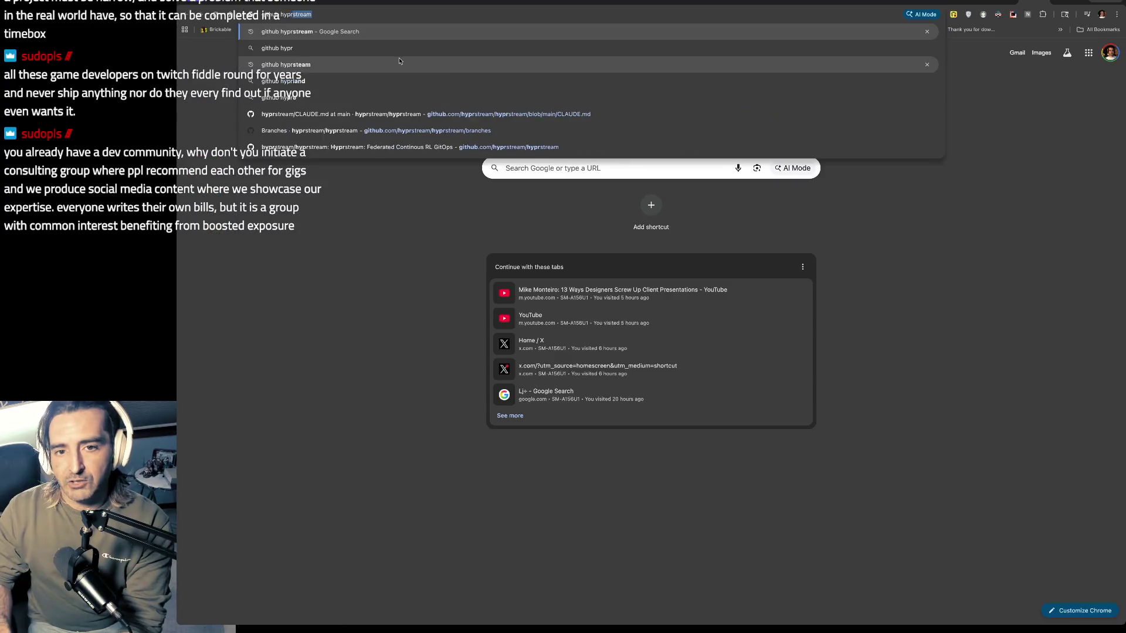
key("Return")
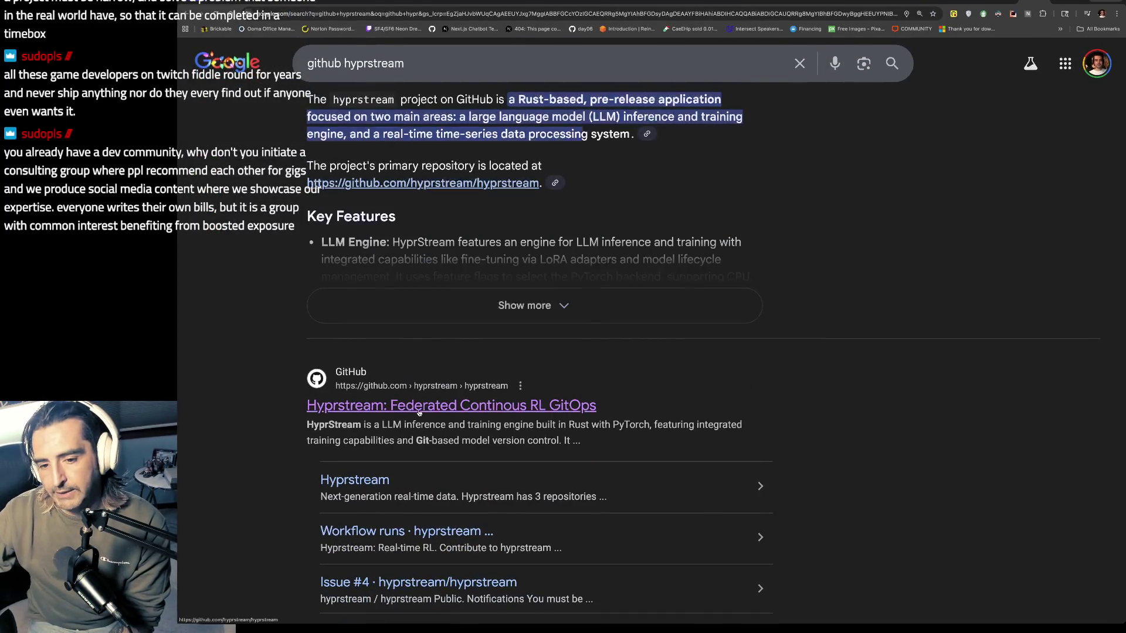
left_click(418, 412)
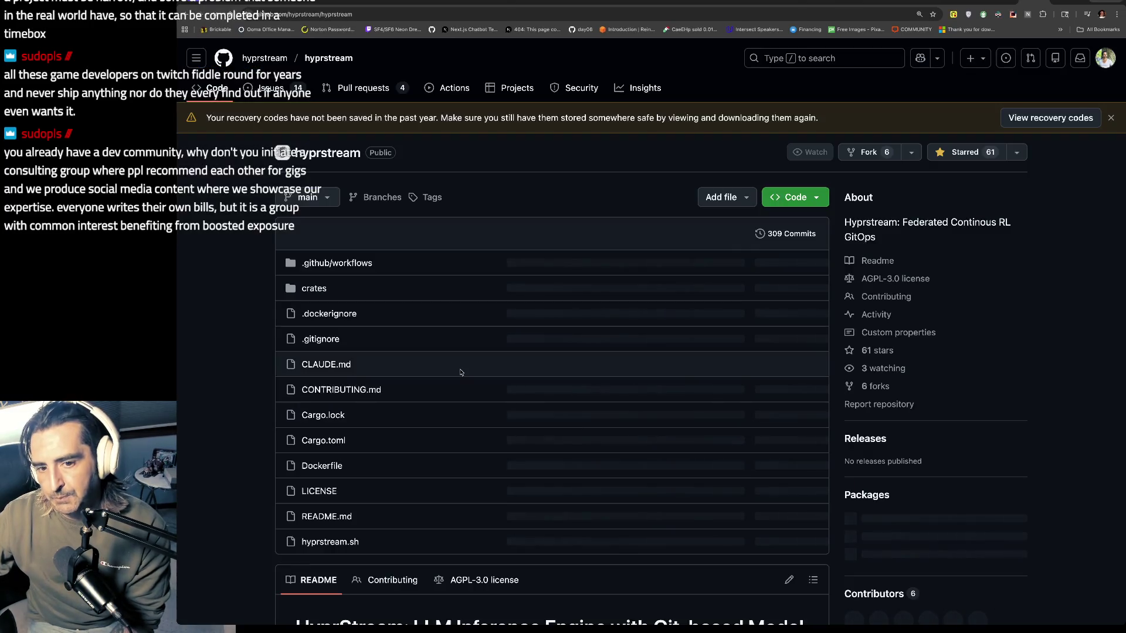
- Scroll down through the hyprstream README and back up to the top
scroll(461, 373, "down", 5)
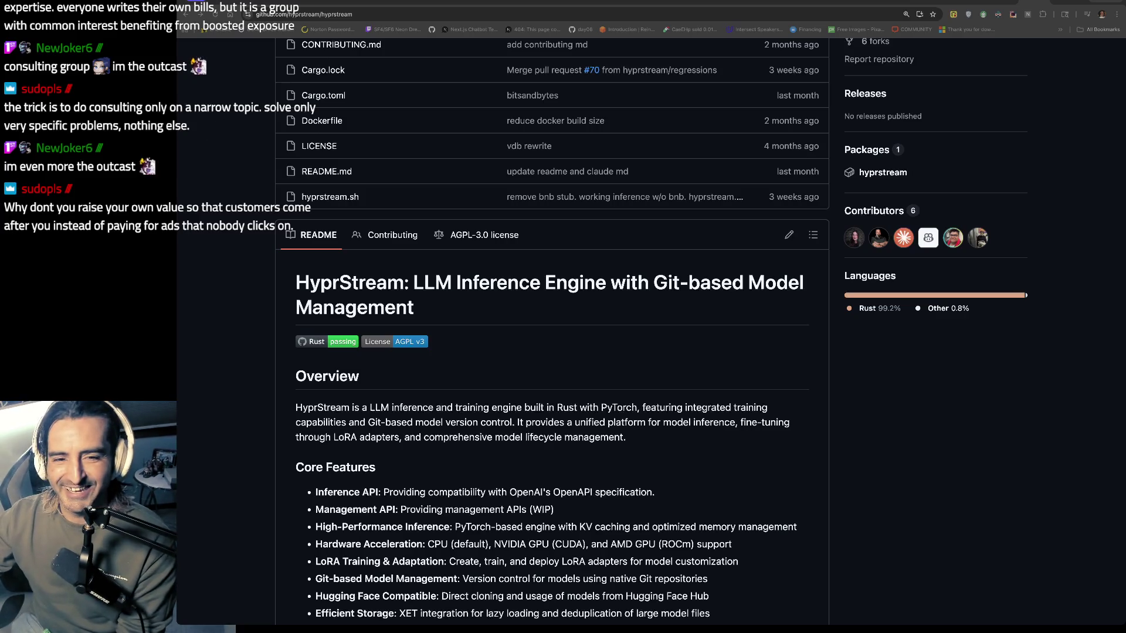
scroll(376, 140, "up", 6)
- Dismiss the hyprstream branch list and select the AGENTIC WORKFLOW notes in Google Docs
key("w")
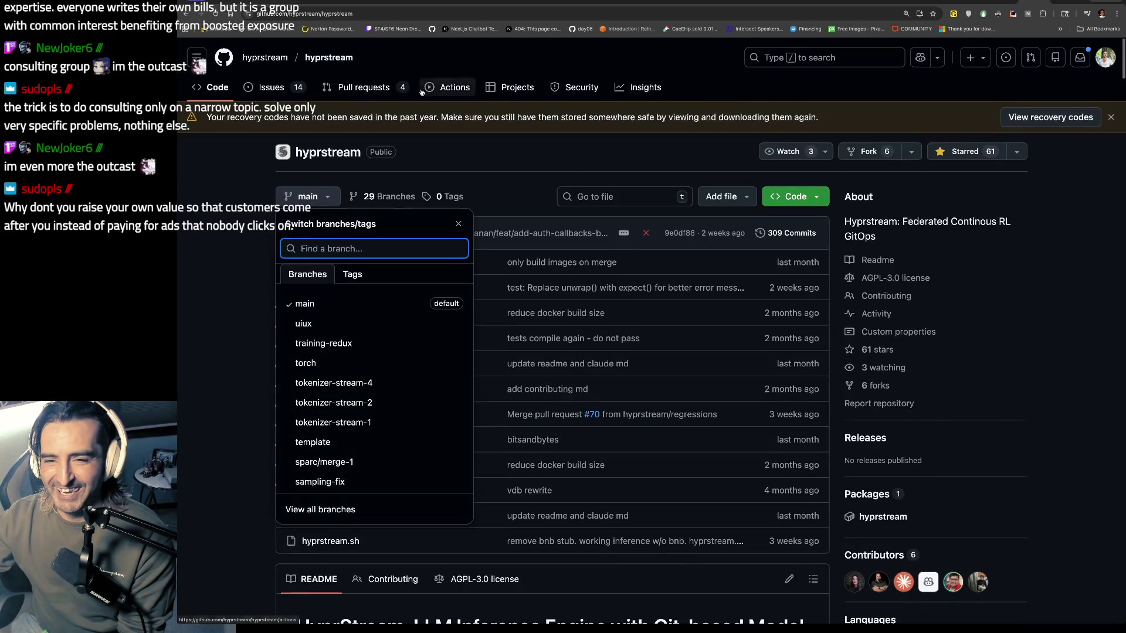
left_click(373, 138)
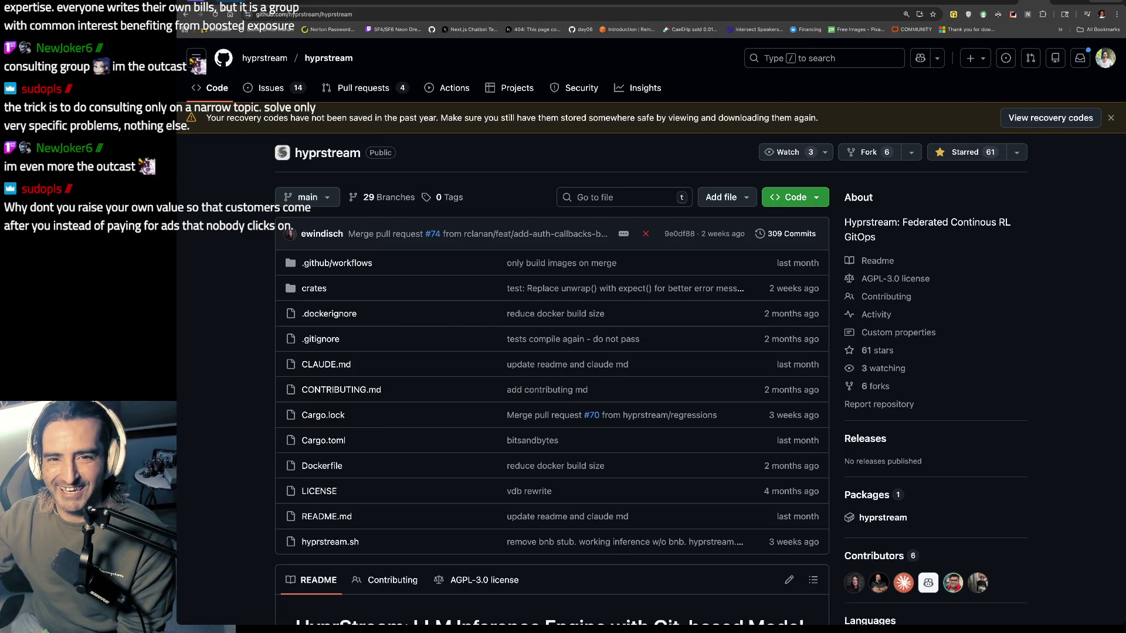
key("ctrl+Tab")
key("ctrl+Tab")
left_click_drag(558, 261, 565, 352)
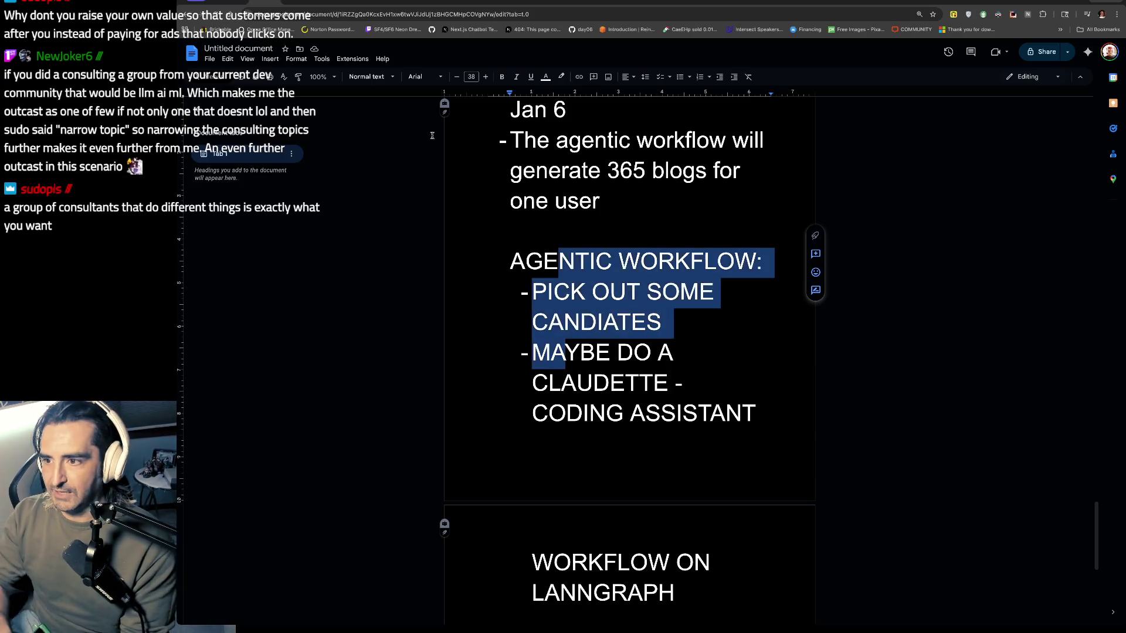
- Start a new tab search, correcting a stray letter, for 'mckenzie layoffs'
key("ctrl+t")
type("k")
key("BackSpace")
type("mckenzie")
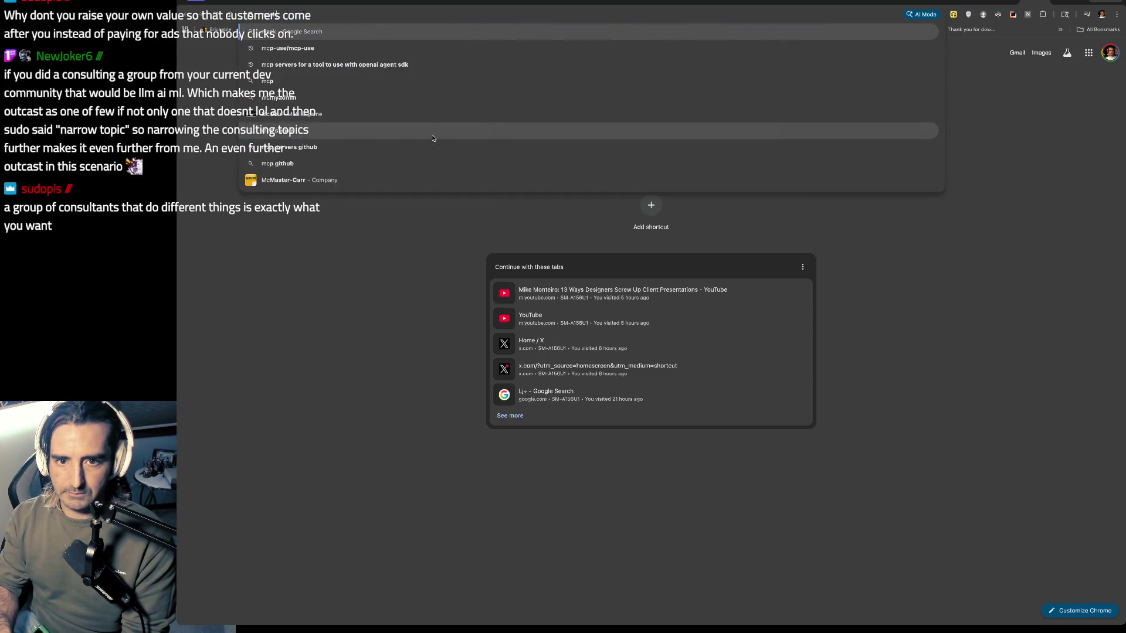
type(" layoffs")
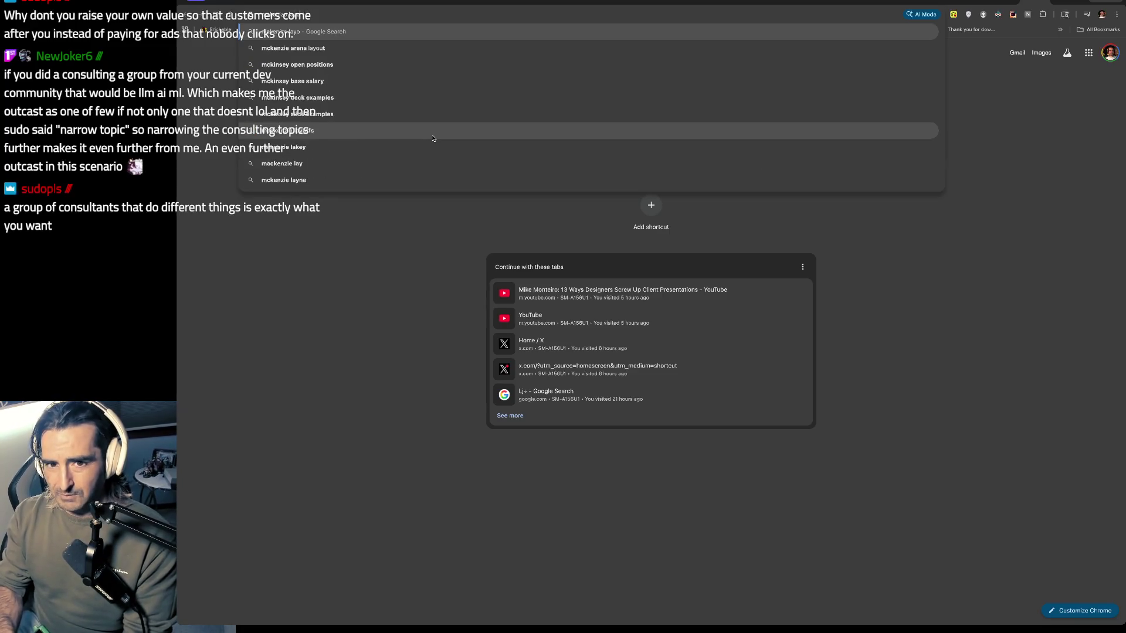
- Run the 'mckenzie layoffs' search, highlight the AI Overview summary, and scroll to Top stories
key("Return")
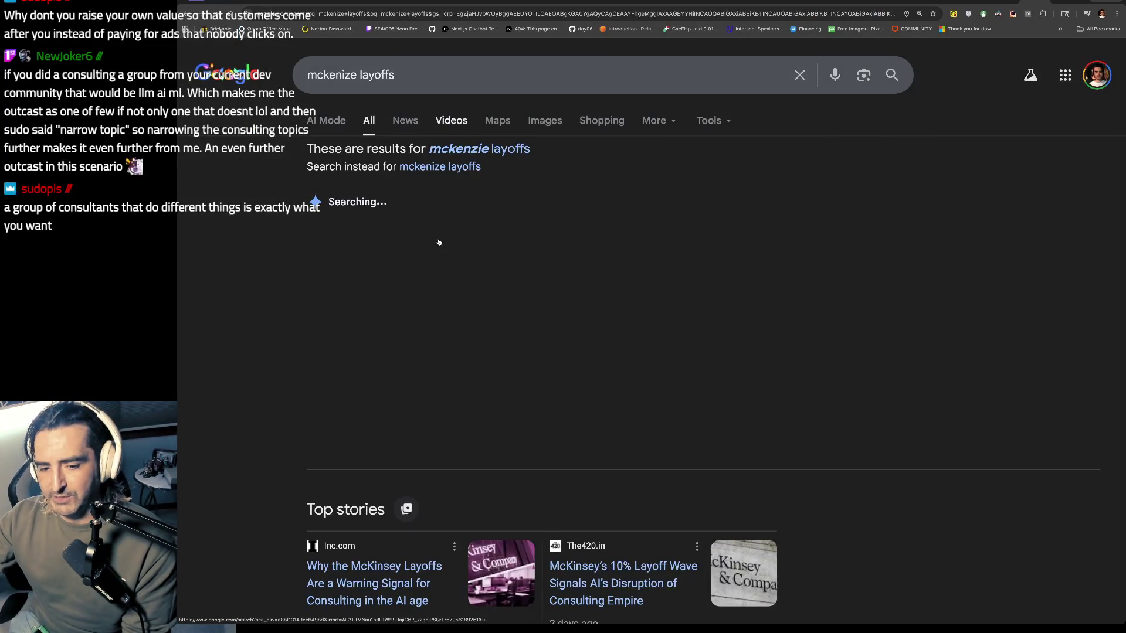
scroll(440, 246, "down", 3)
scroll(362, 444, "up", 2)
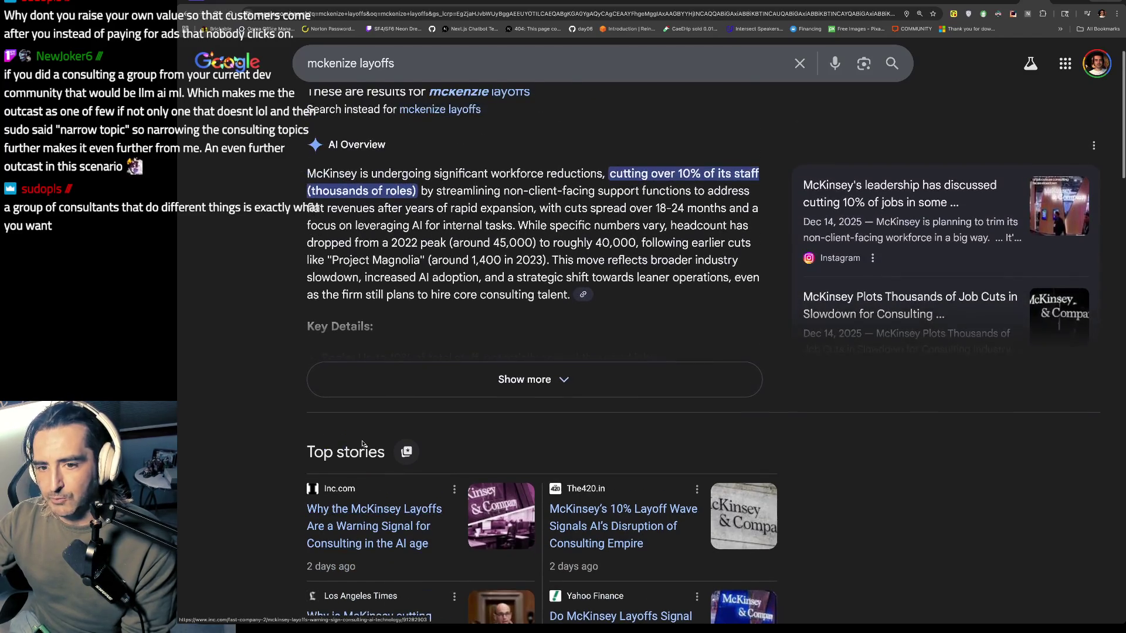
mouse_move(307, 174)
left_mouse_down()
mouse_move(659, 191)
mouse_move(639, 286)
left_mouse_up()
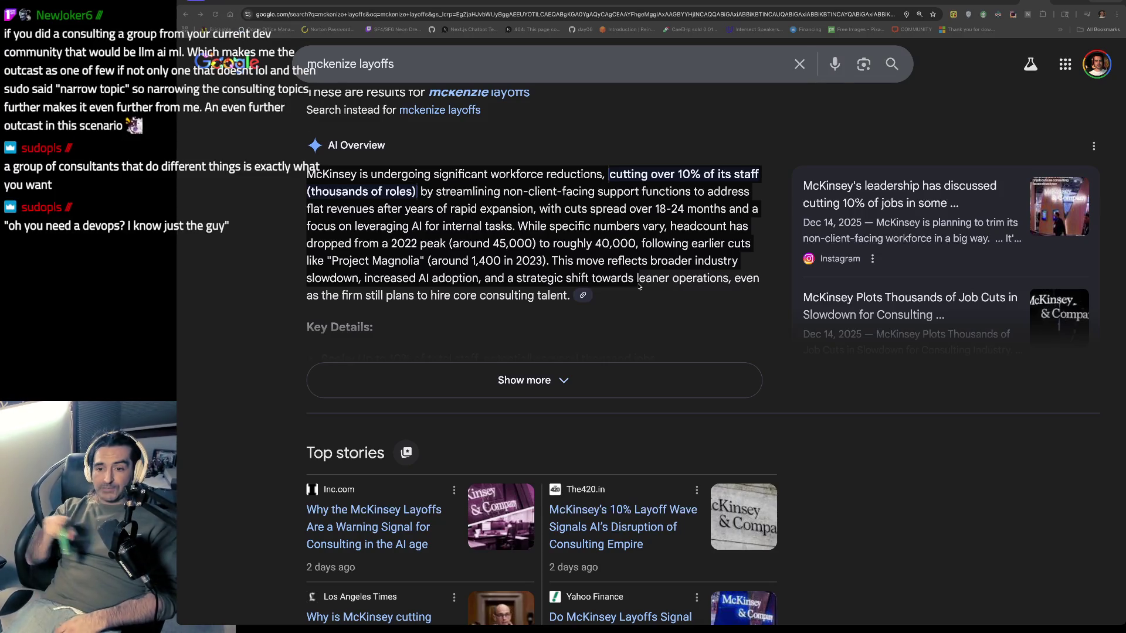
scroll(522, 234, "down", 2)
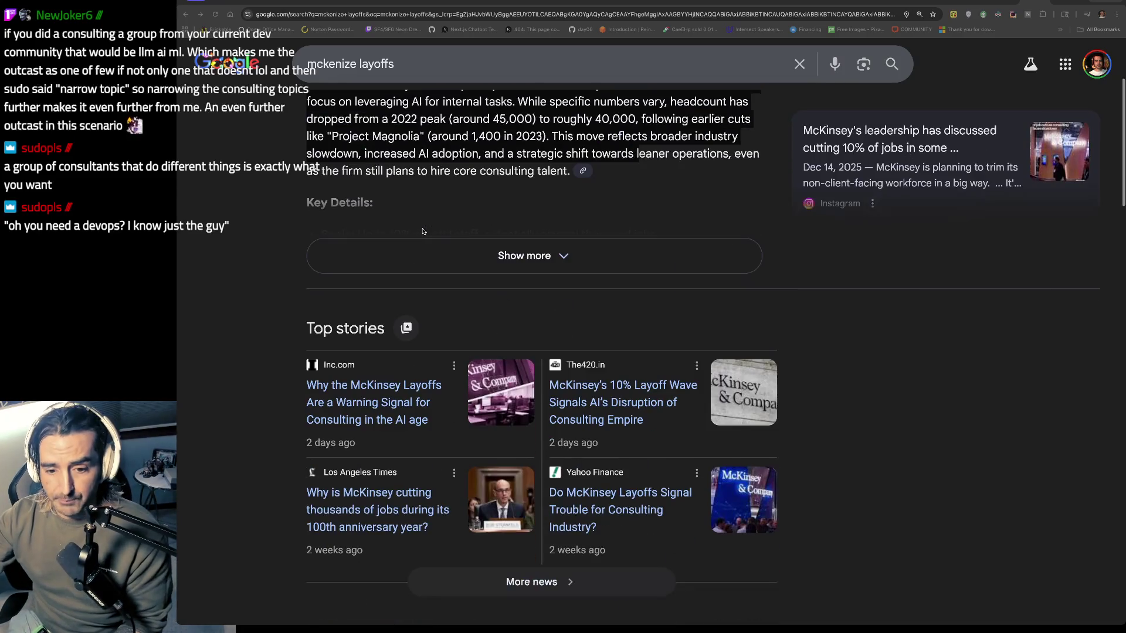
scroll(352, 399, "down", 2)
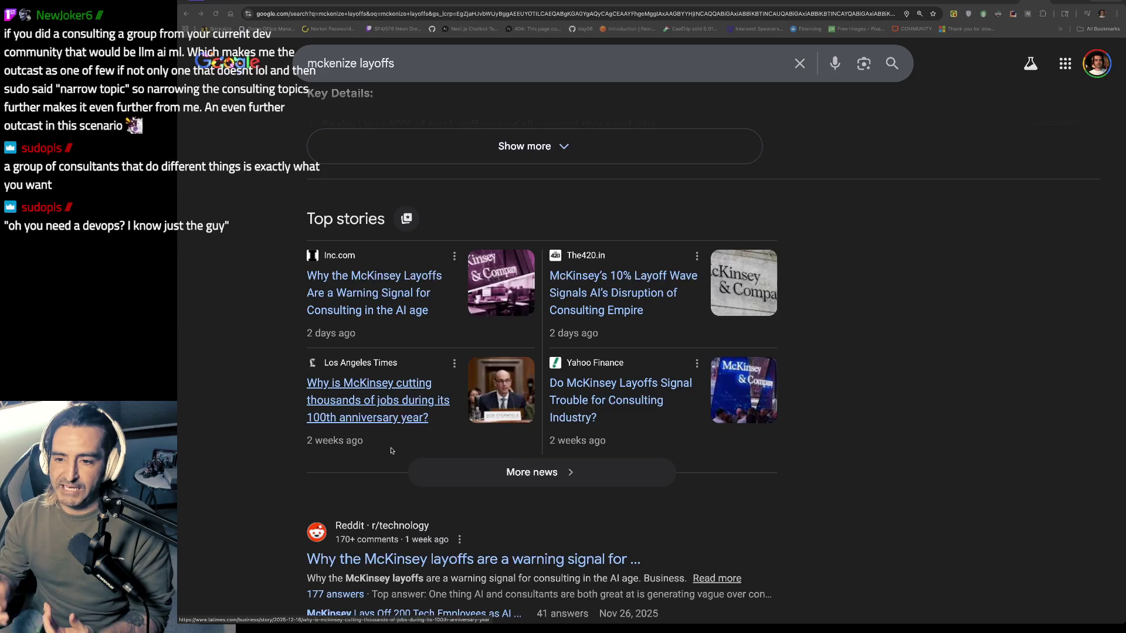
key("ctrl+t")
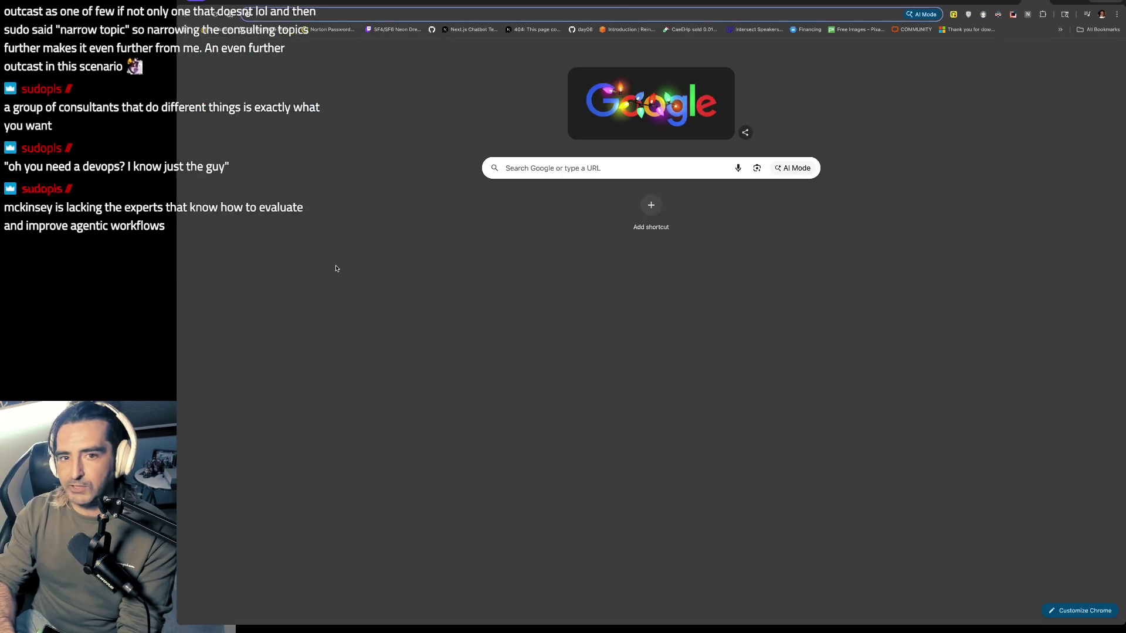
- Load the Intro to Agent Builder video, then browse your own YouTube channel's uploaded videos
key("ctrl+v")
key("Return")
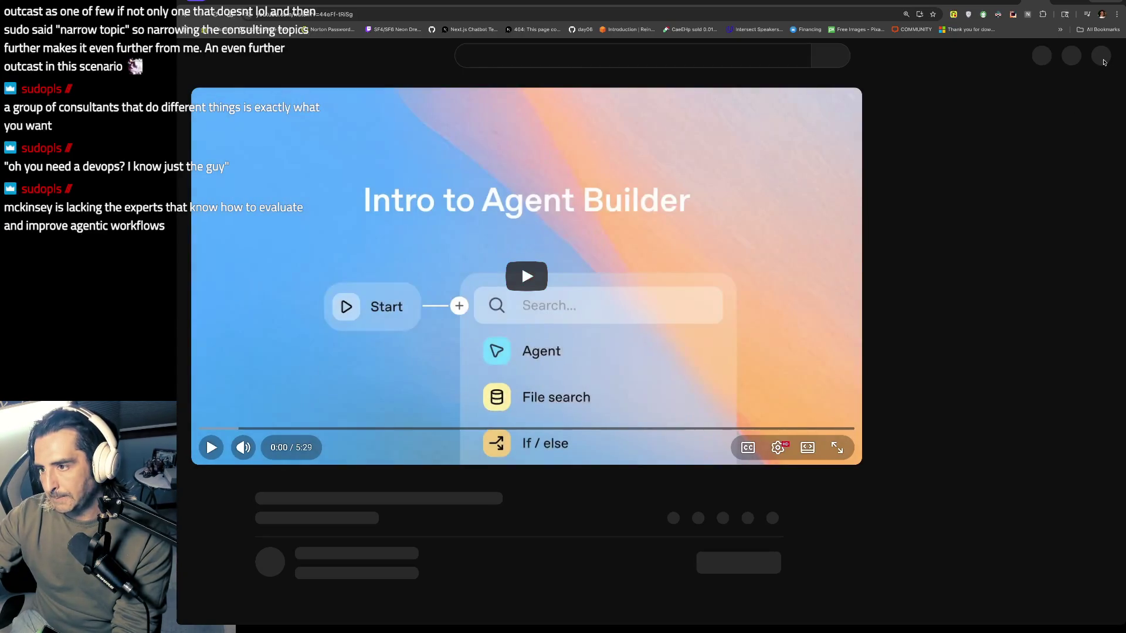
left_click(1101, 57)
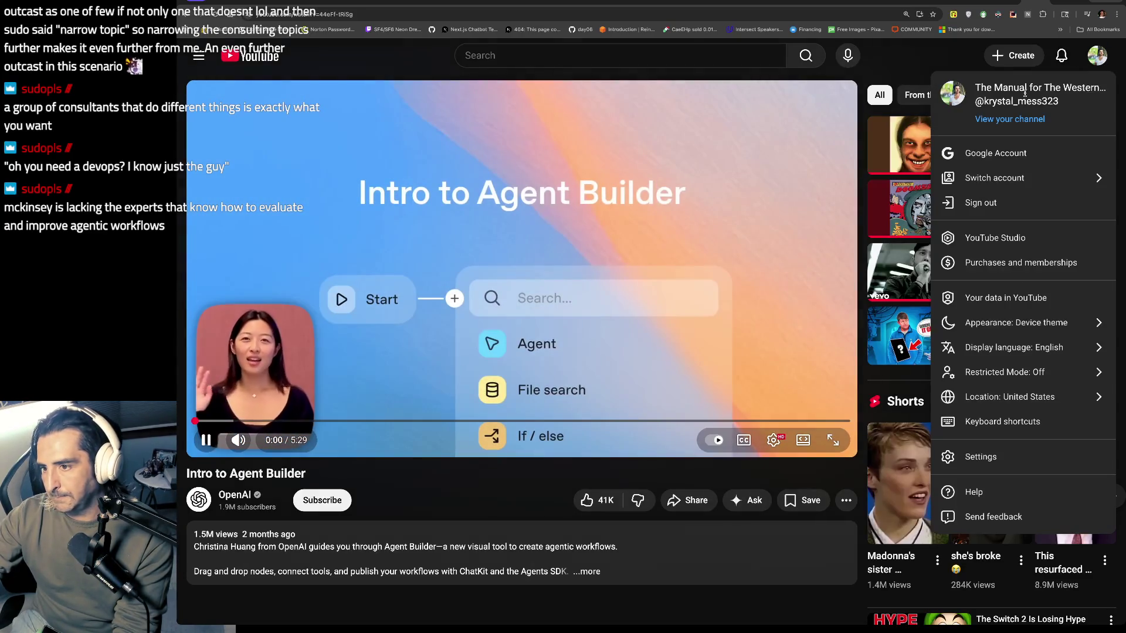
left_click(1005, 118)
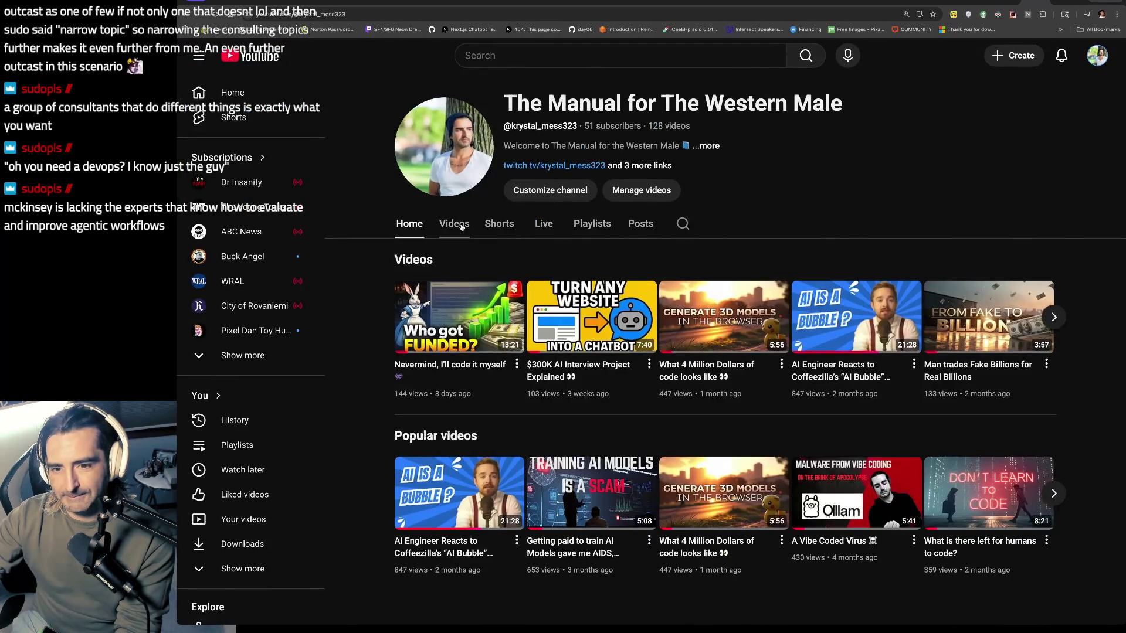
scroll(557, 381, "down", 6)
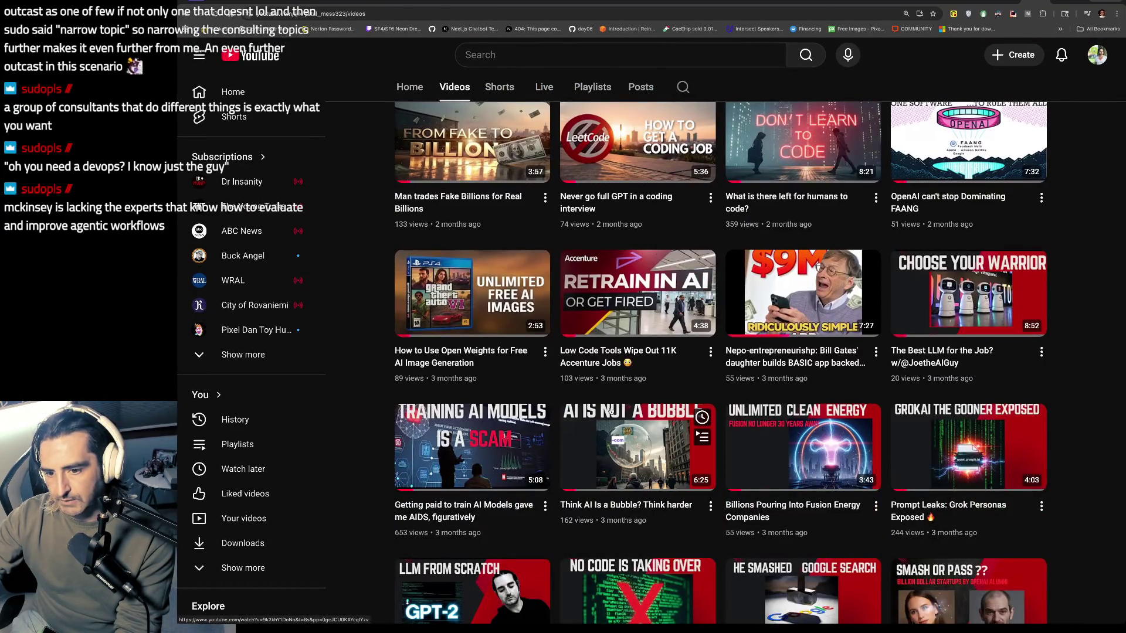
mouse_move(587, 339)
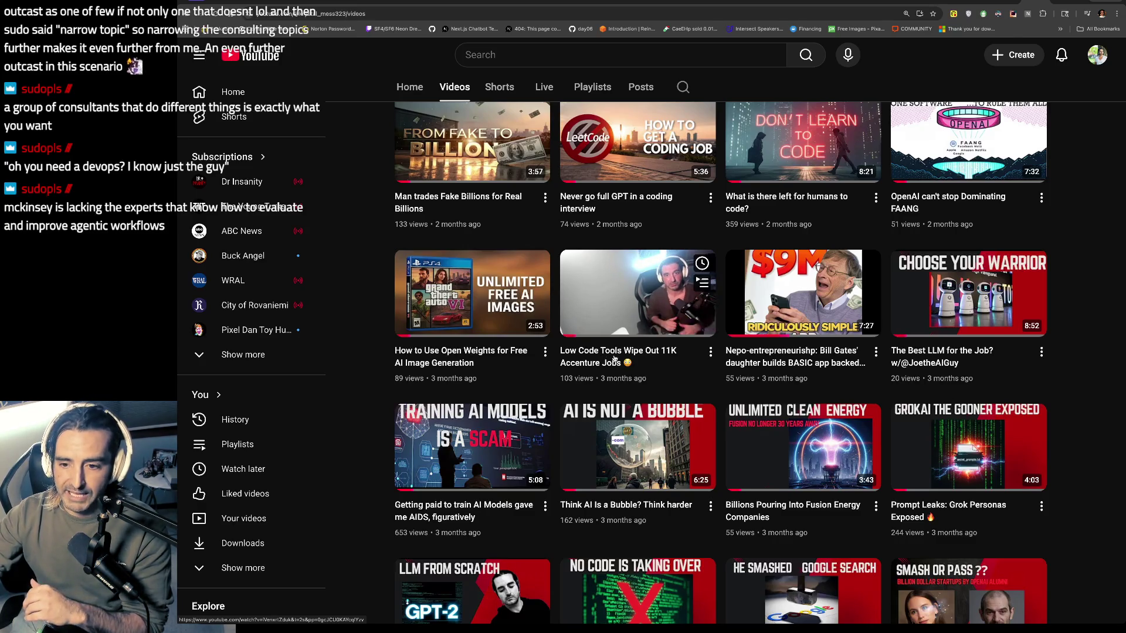
left_click(1032, 5)
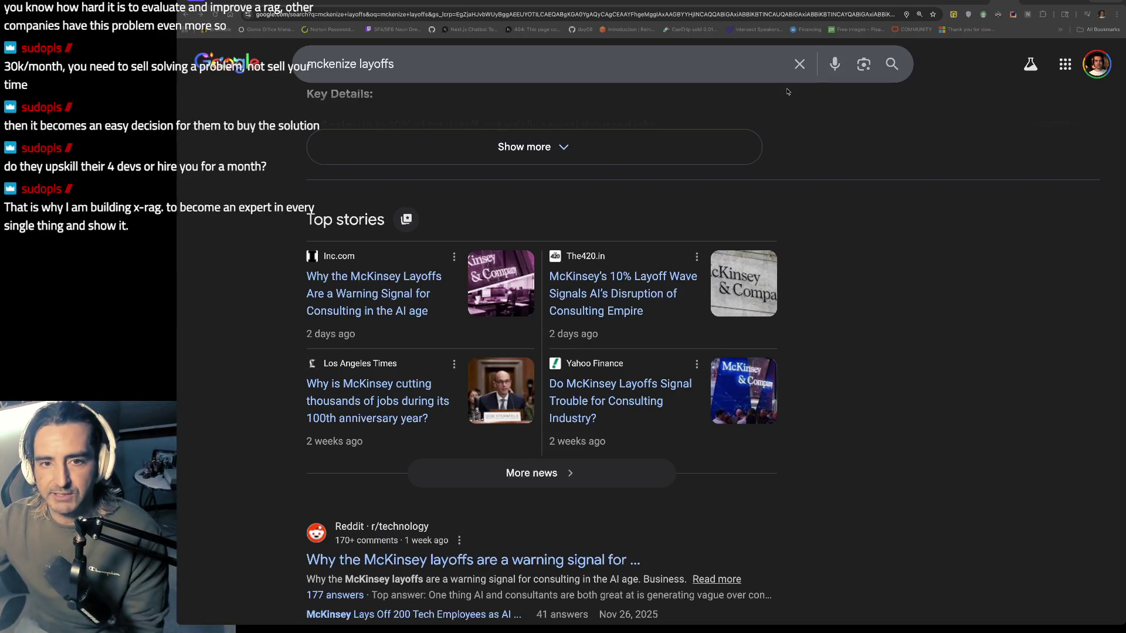
- Switch to the Commodore 64 Ultimate video tab
left_click(839, 2)
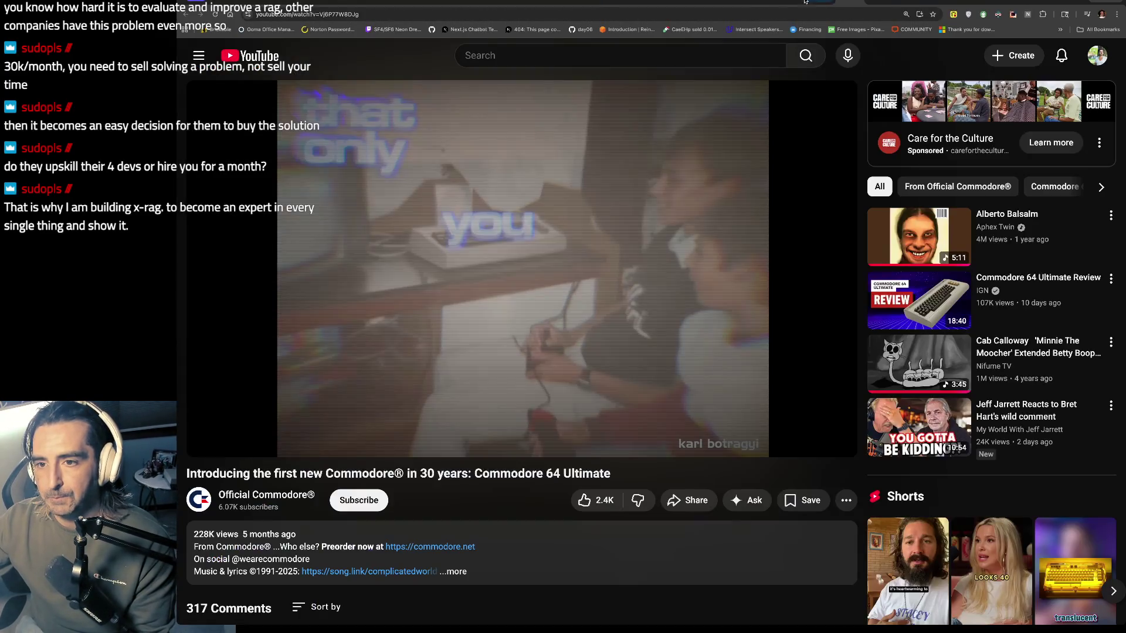
- View the Mermaid state diagram, then load krystalballz.xyz in a new tab
left_click(634, 2)
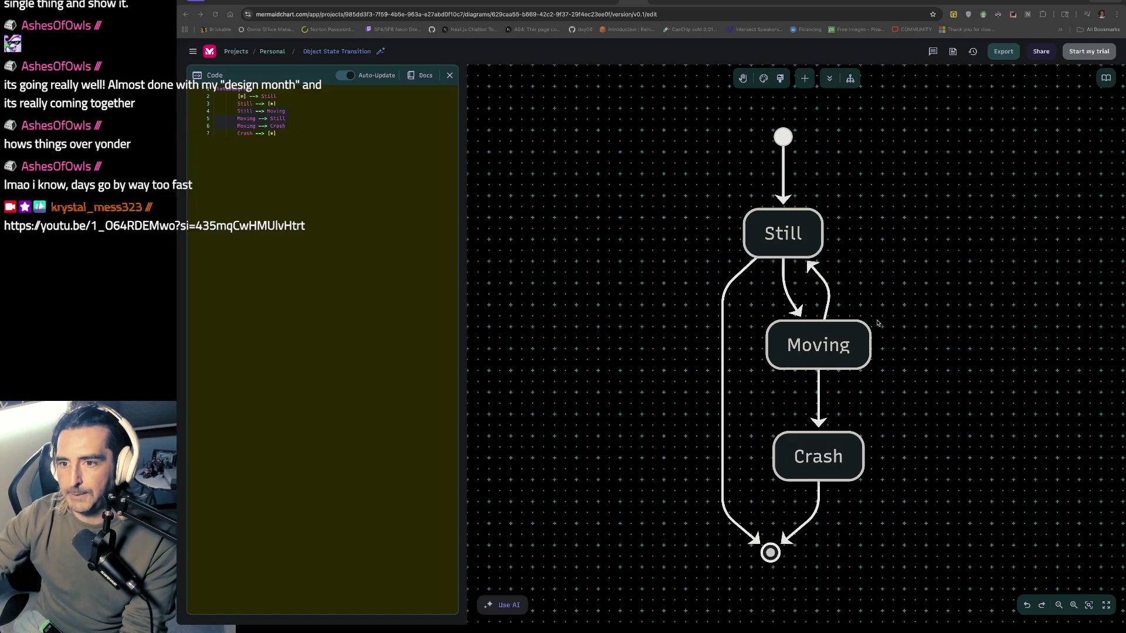
key("ctrl+t")
type("krystalballz.xyz")
key("Return")
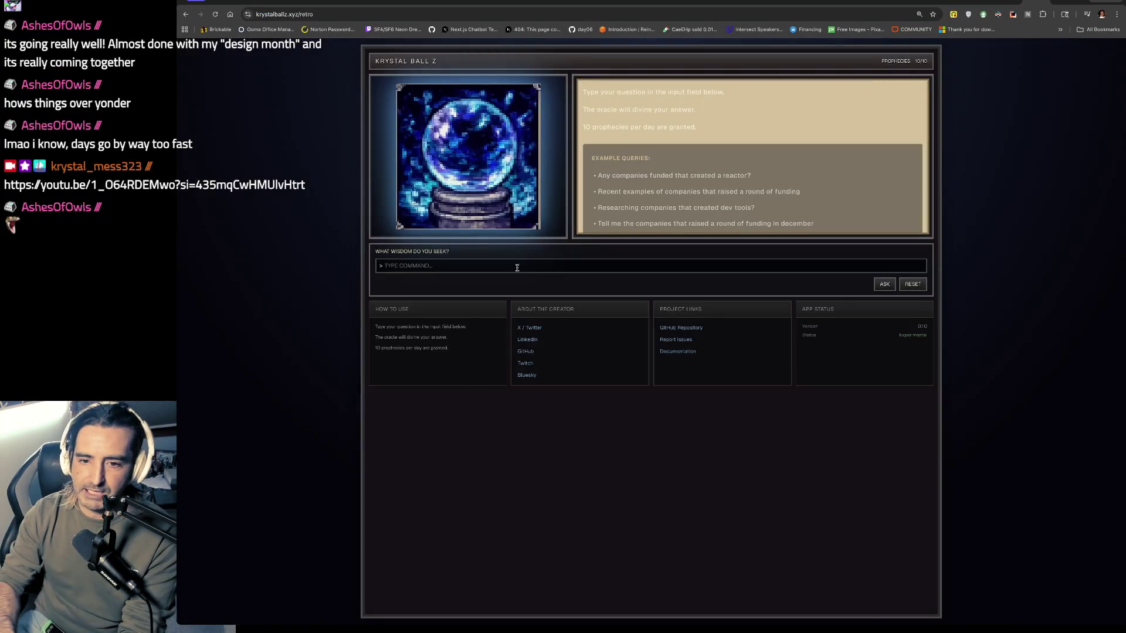
- Ask the Krystal Ball Z oracle 'WHO WAS FIRST PRESIDENT' and select part of its answer
type("WHO ")
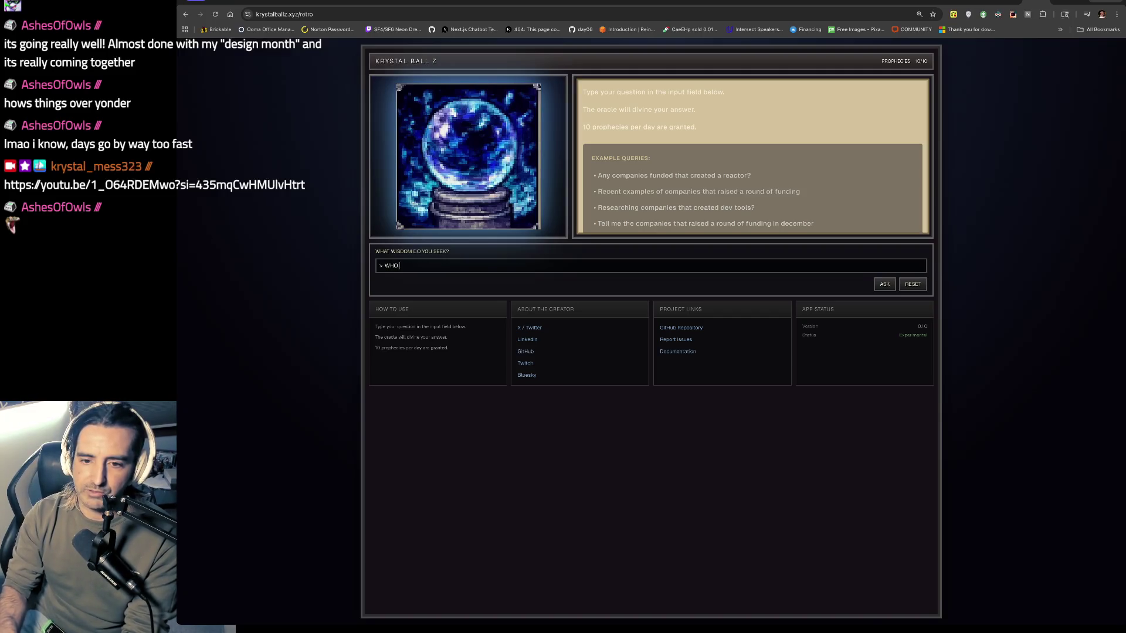
type("WAS FIRST PRESIDENT")
key("Return")
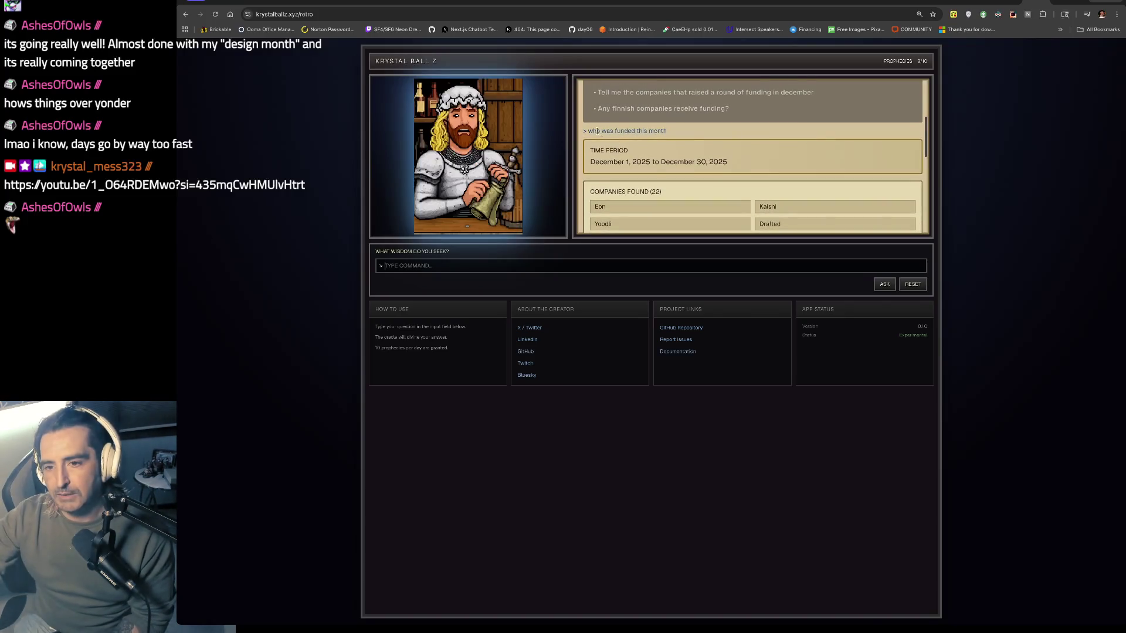
mouse_move(758, 150)
left_mouse_down()
mouse_move(640, 210)
mouse_move(591, 121)
left_mouse_up()
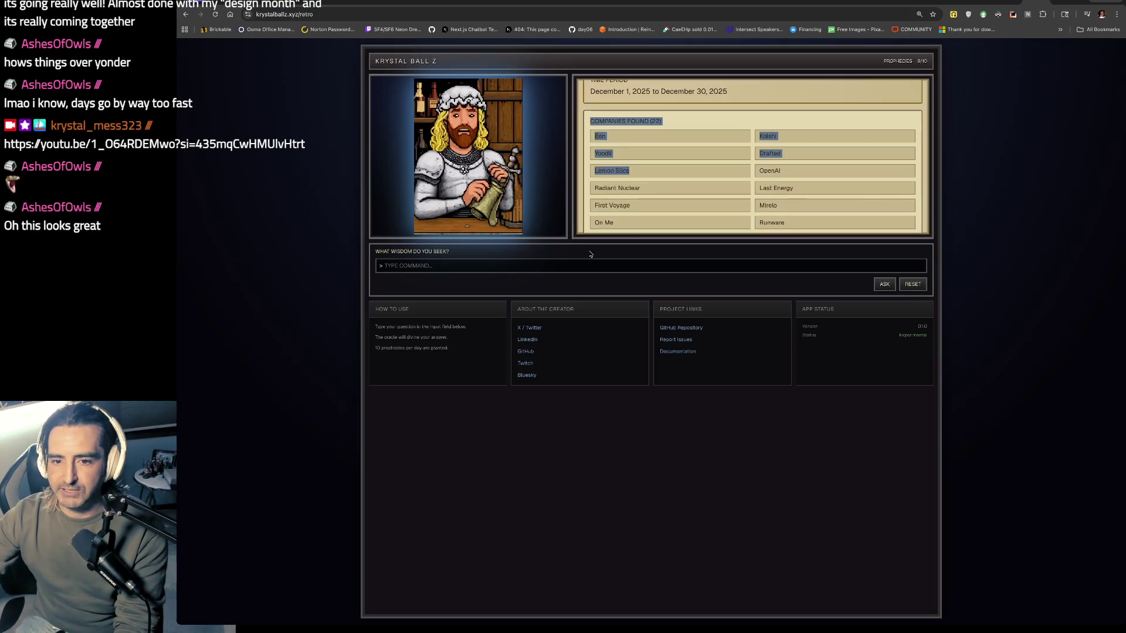
- Ask the oracle 'WA WHAT? WHO IS YOODLI' and highlight the Yoodli research description
left_click(530, 265)
type("WAIT WHAT? WHO IS YOOD")
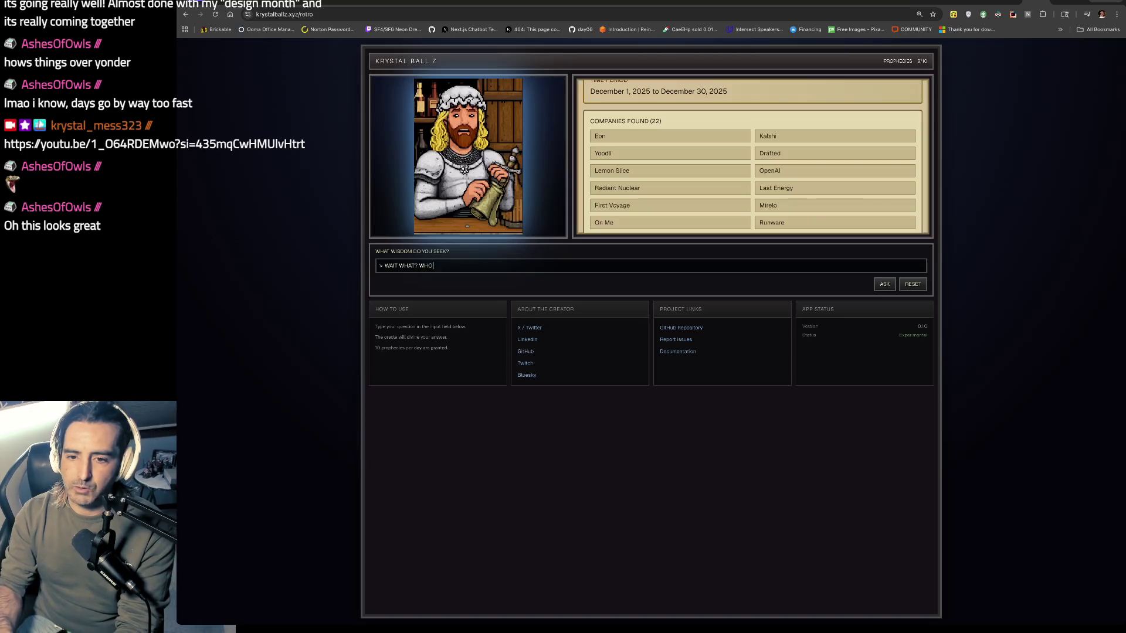
type("LI")
key("Return")
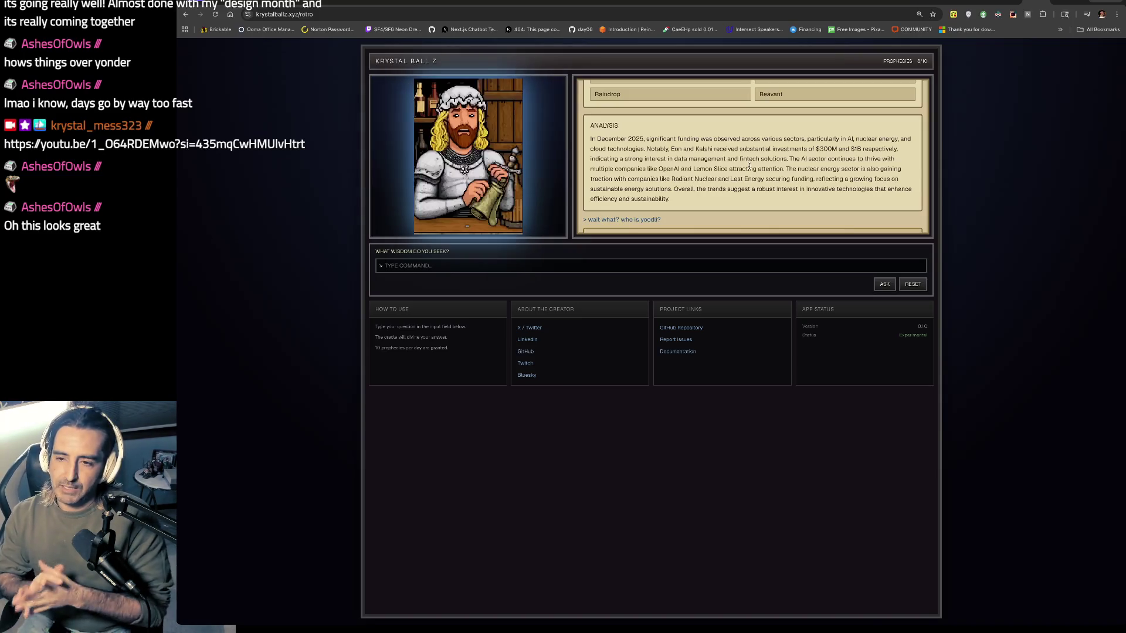
left_click_drag(646, 181, 660, 235)
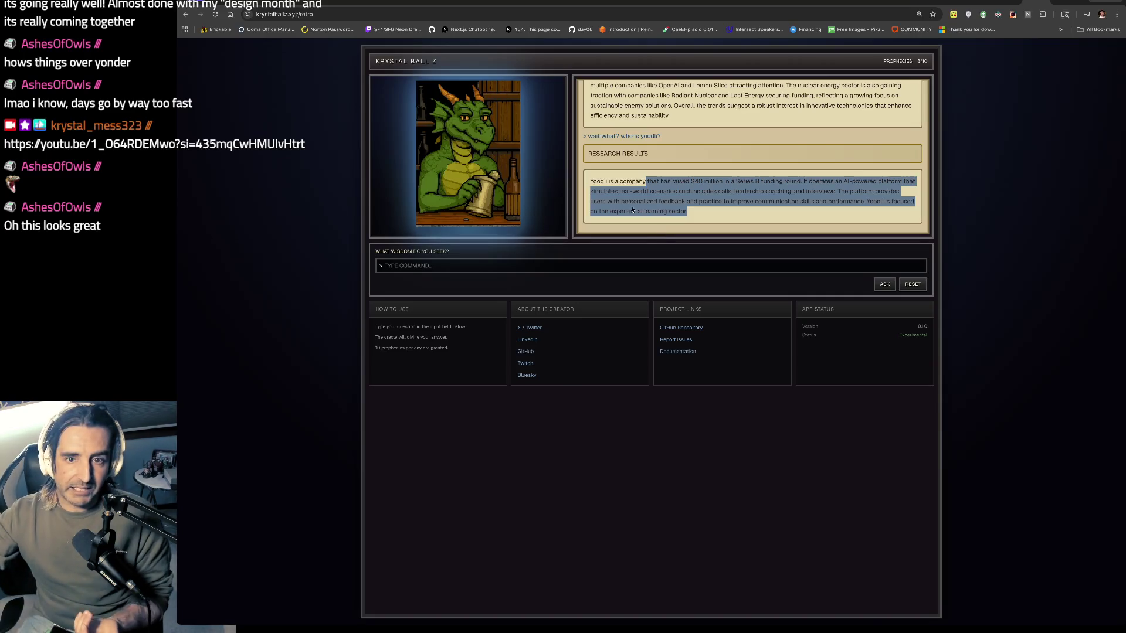
left_click(255, 5)
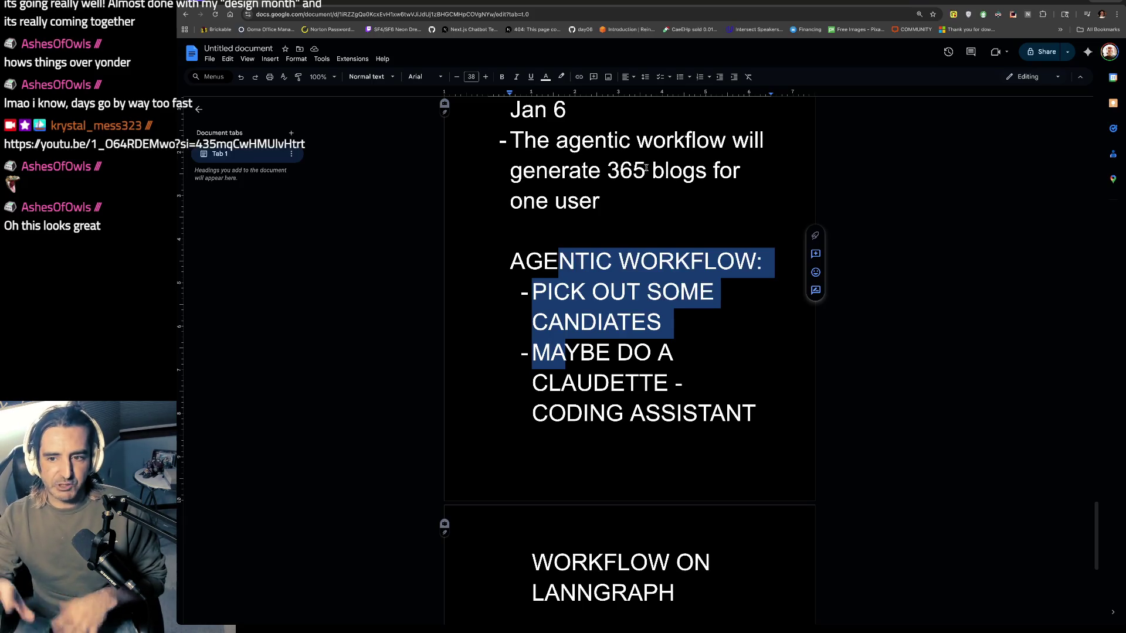
- Review the agentic workflow plan notes, highlighting the test markdown reader task line
scroll(647, 168, "up", 15)
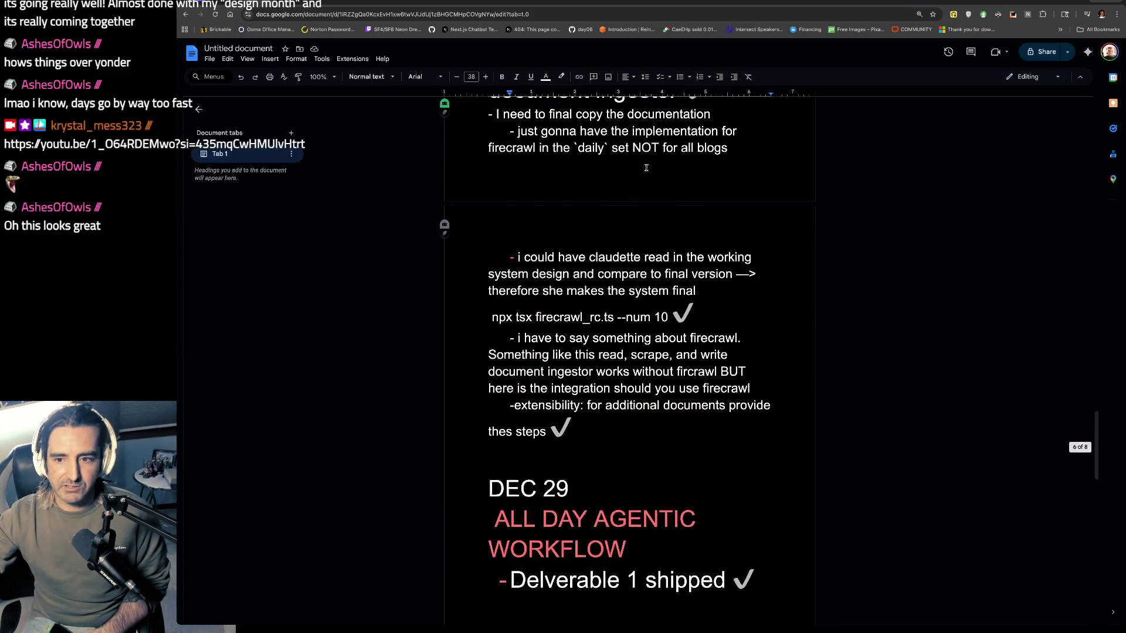
scroll(646, 169, "up", 15)
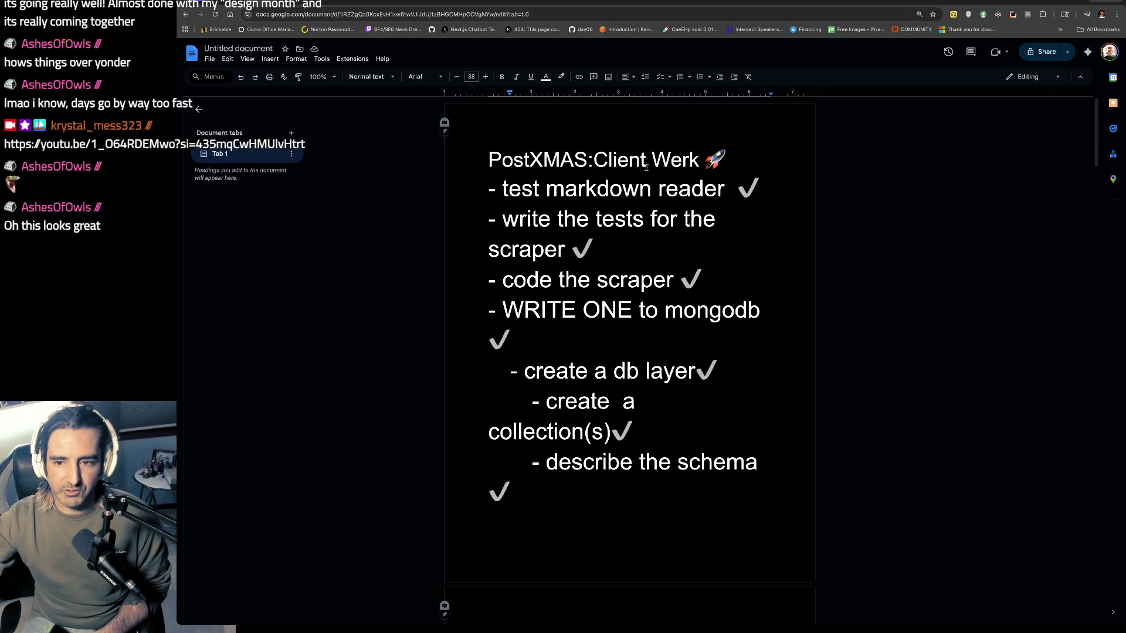
mouse_move(495, 189)
left_mouse_down()
mouse_move(763, 218)
mouse_move(766, 196)
left_mouse_up()
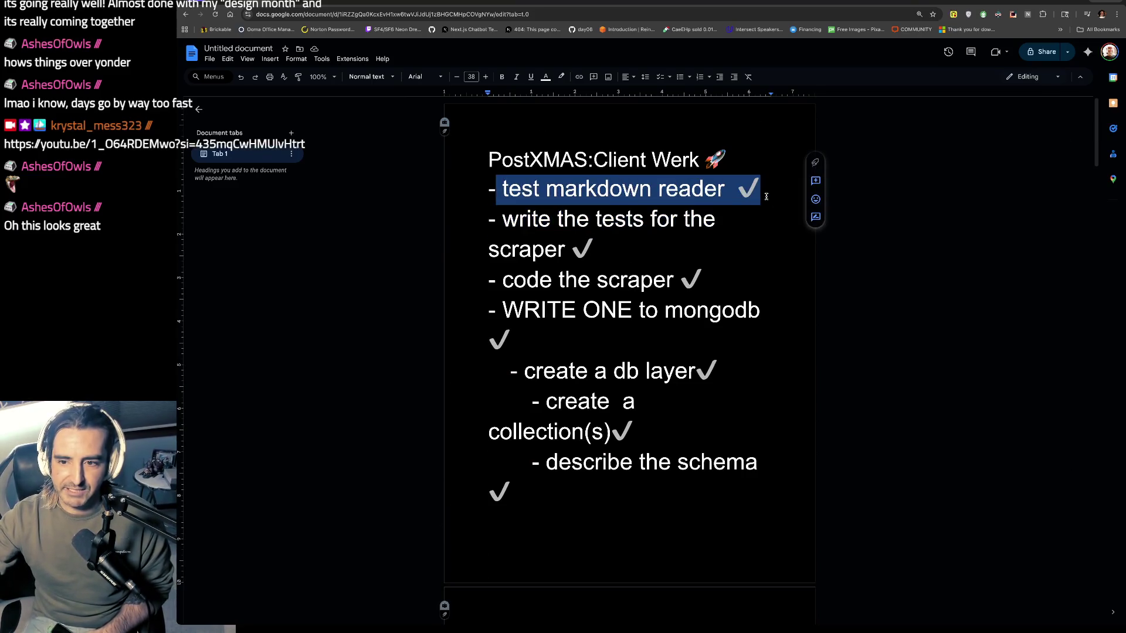
scroll(767, 197, "down", 20)
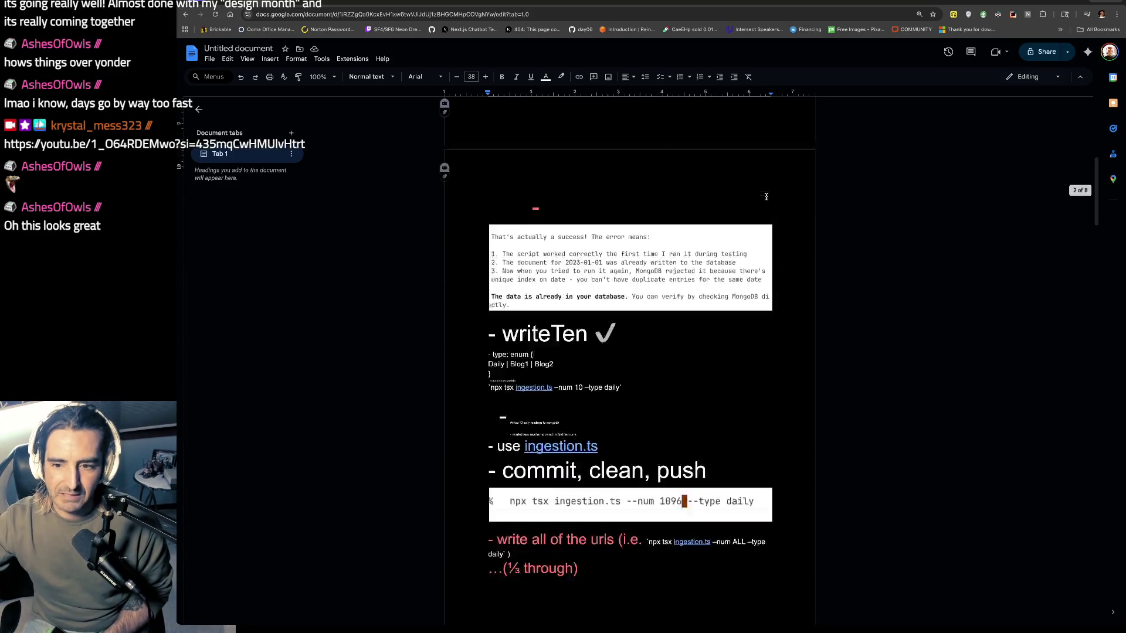
scroll(767, 196, "down", 15)
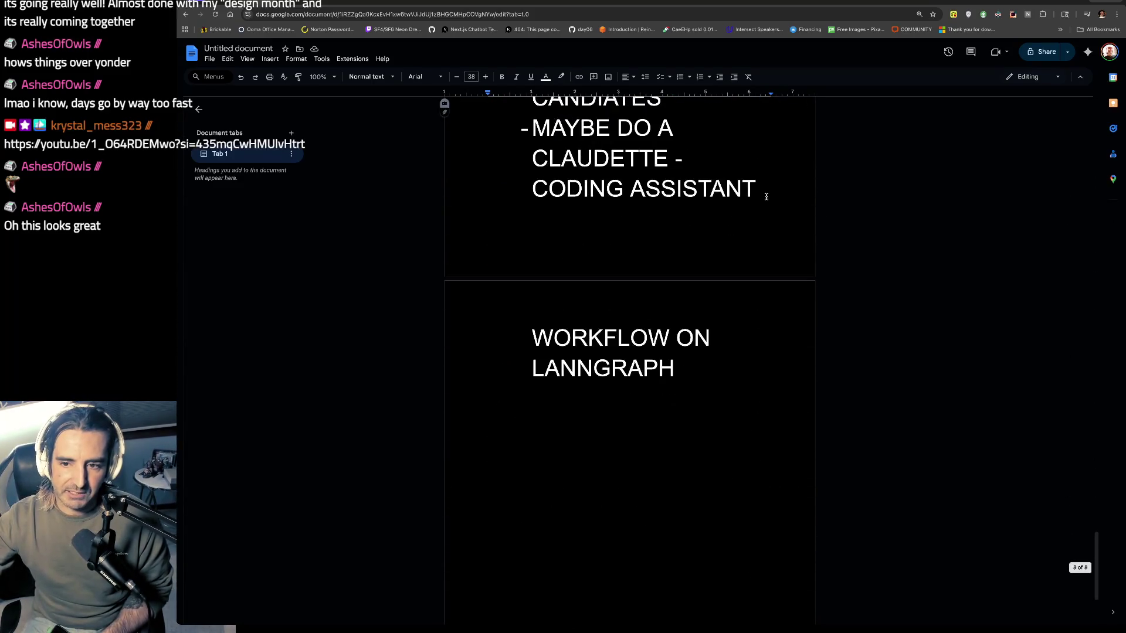
scroll(767, 197, "up", 3)
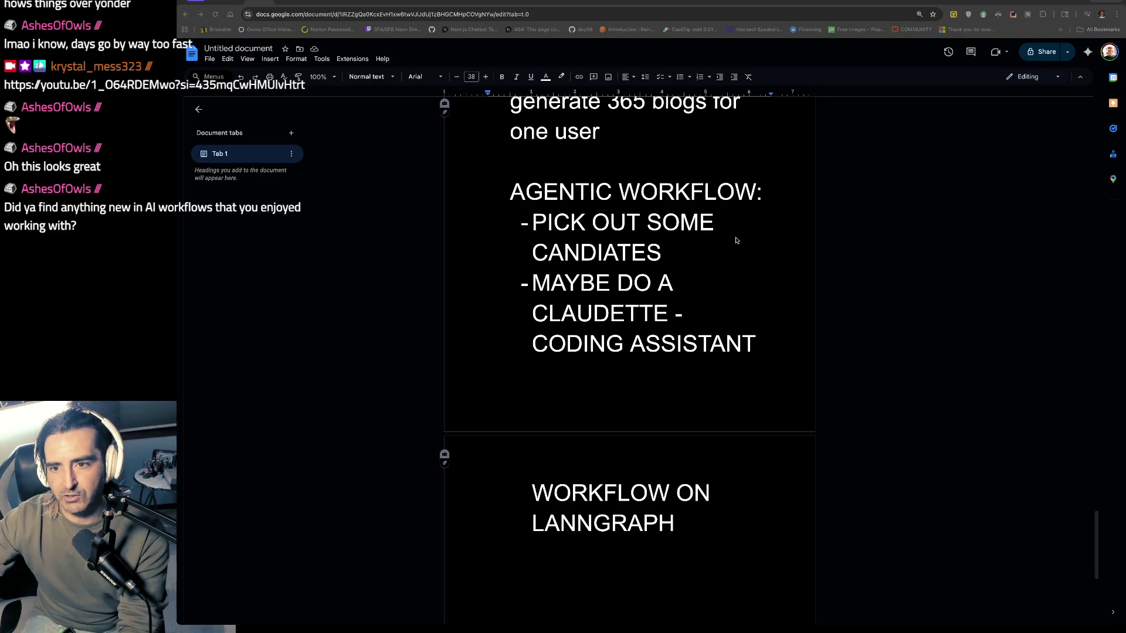
- Search Google for 'github langgraph' in a new tab and open the langchain-ai/langgraph repository
key("super+t")
type("github ")
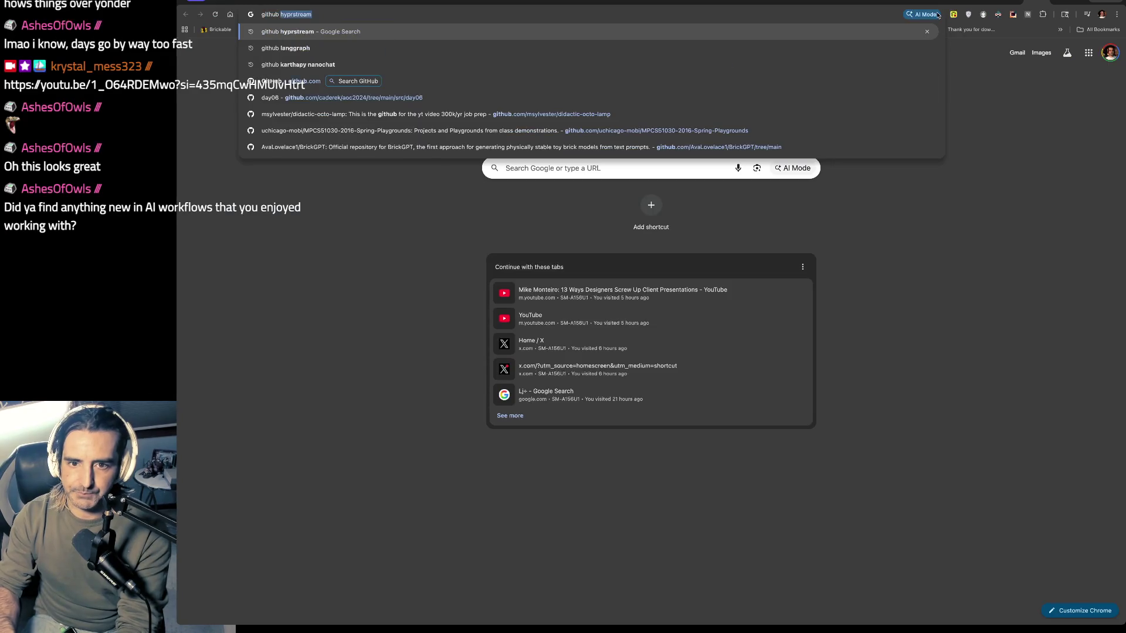
type("langgraph")
key("Return")
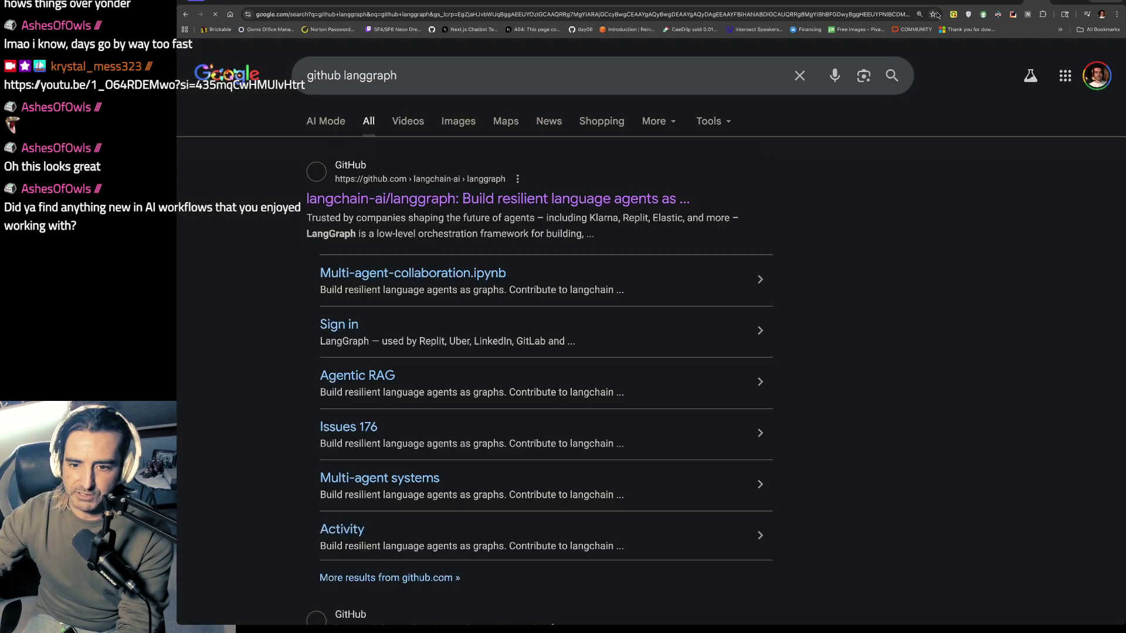
left_click(669, 199)
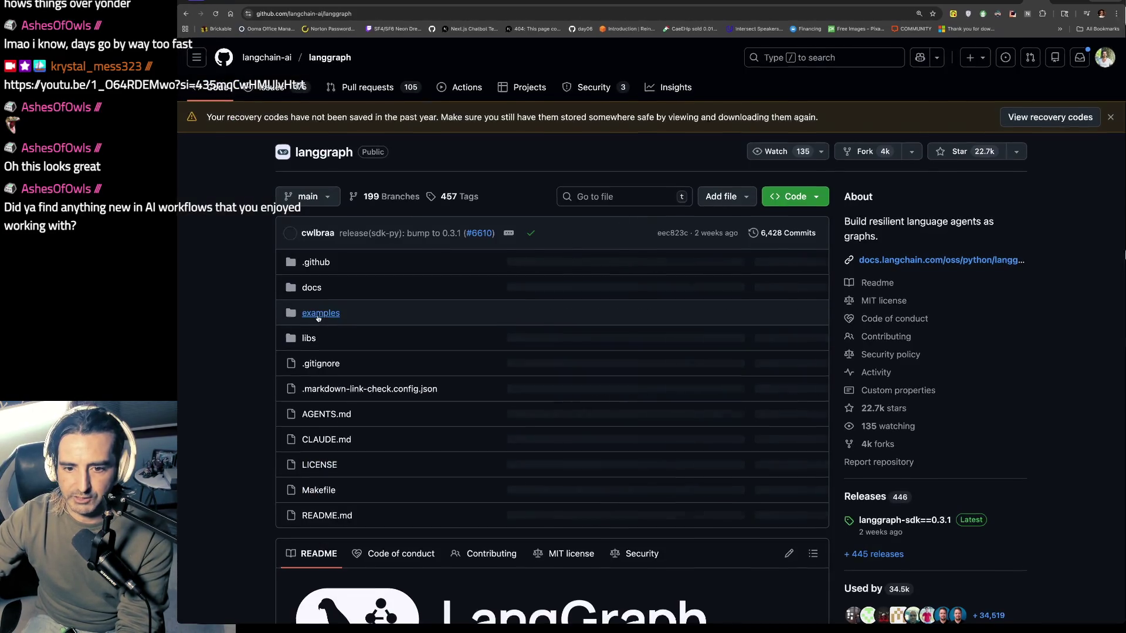
- Browse LangGraph's examples folder into rag and open the langgraph_agentic_rag.ipynb notebook
left_click(317, 311)
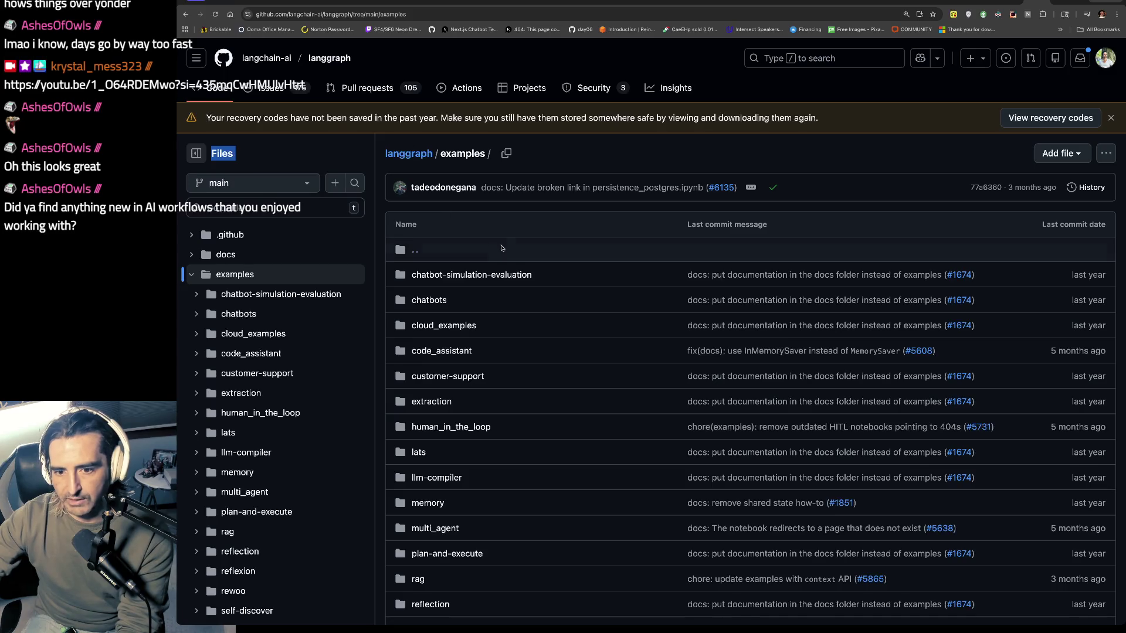
scroll(458, 365, "down", 5)
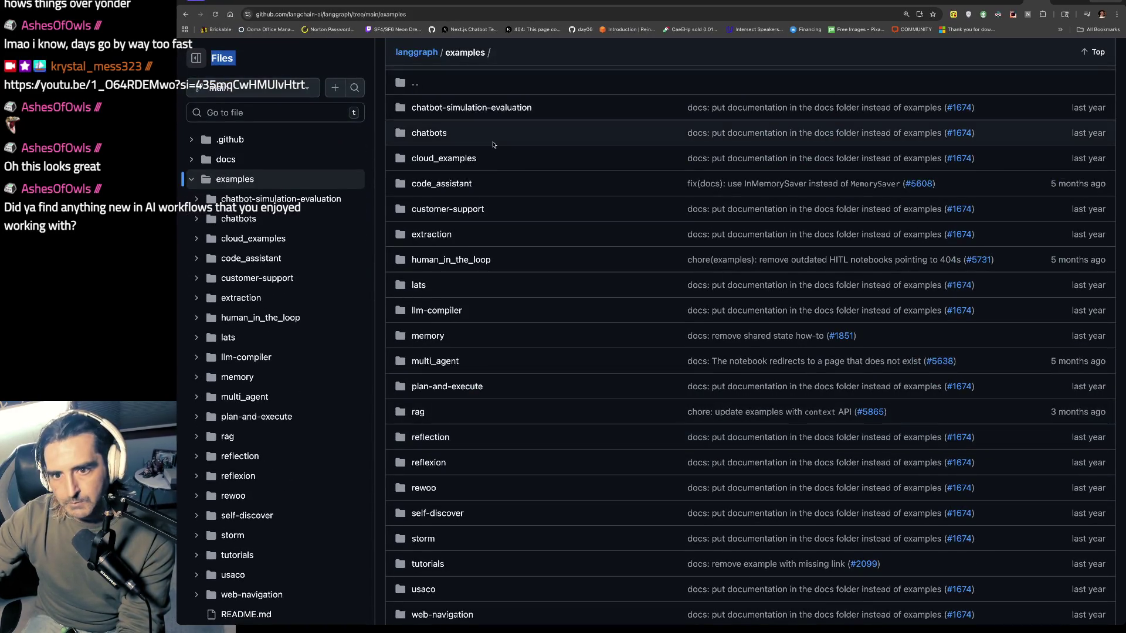
scroll(493, 104, "up", 3)
scroll(463, 465, "down", 6)
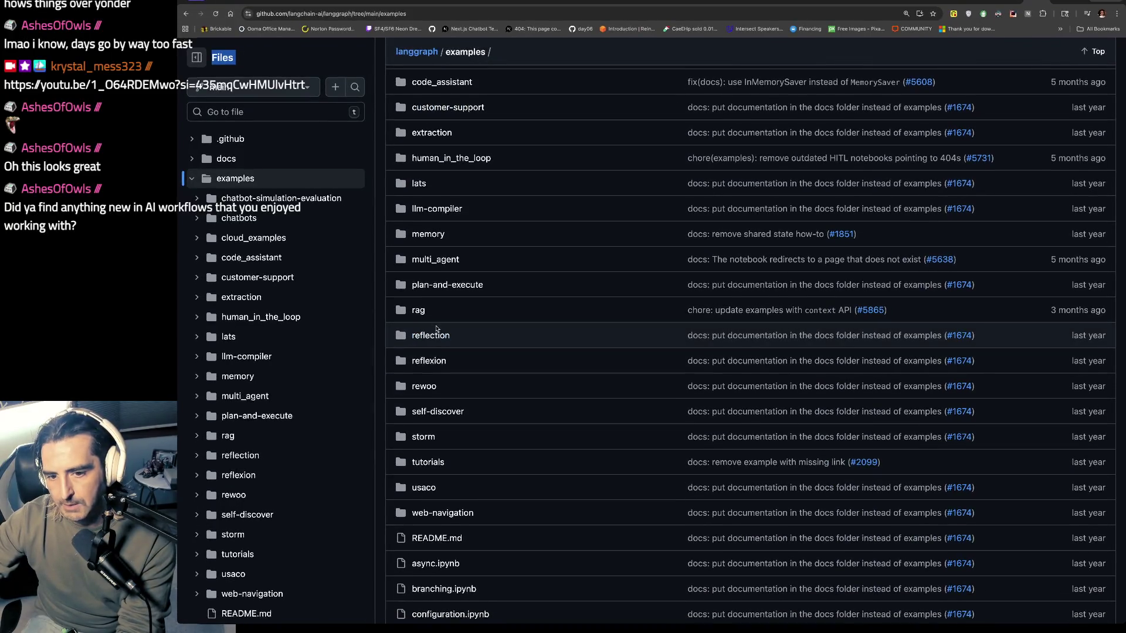
left_click(418, 310)
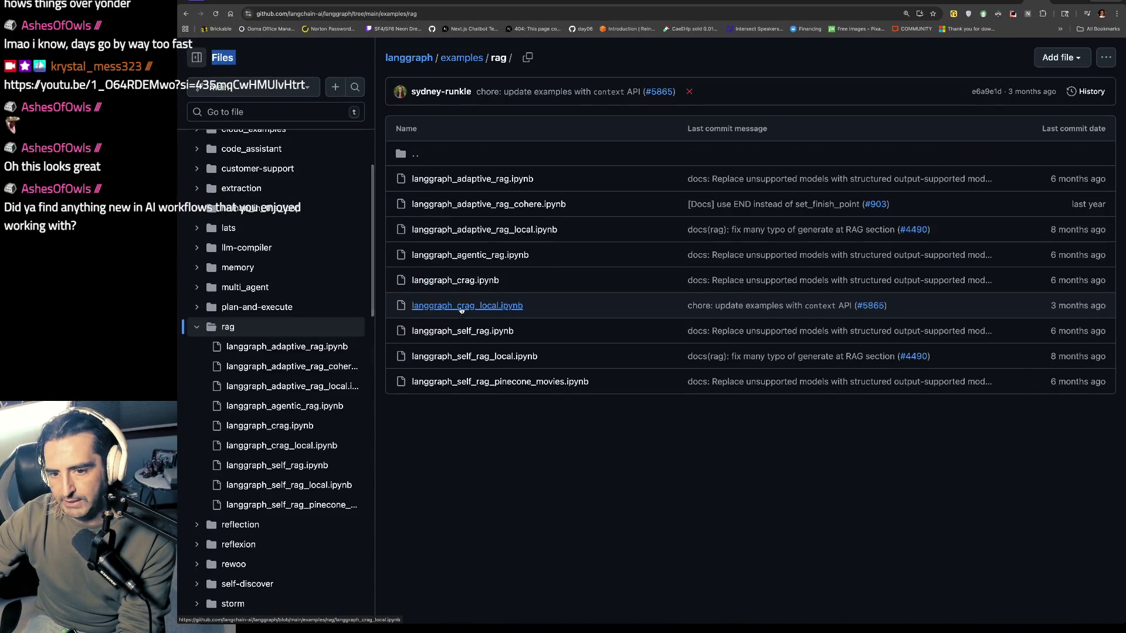
left_click(503, 254)
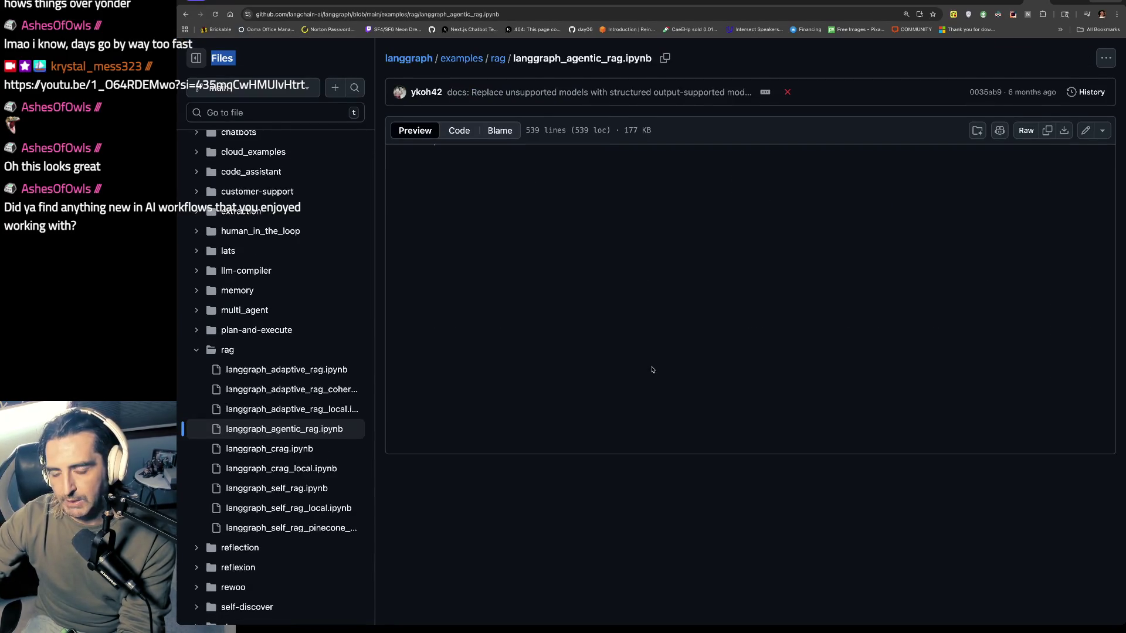
- Scroll the agentic RAG notebook down to its Nodes and Edges graph diagram
scroll(652, 369, "down", 15)
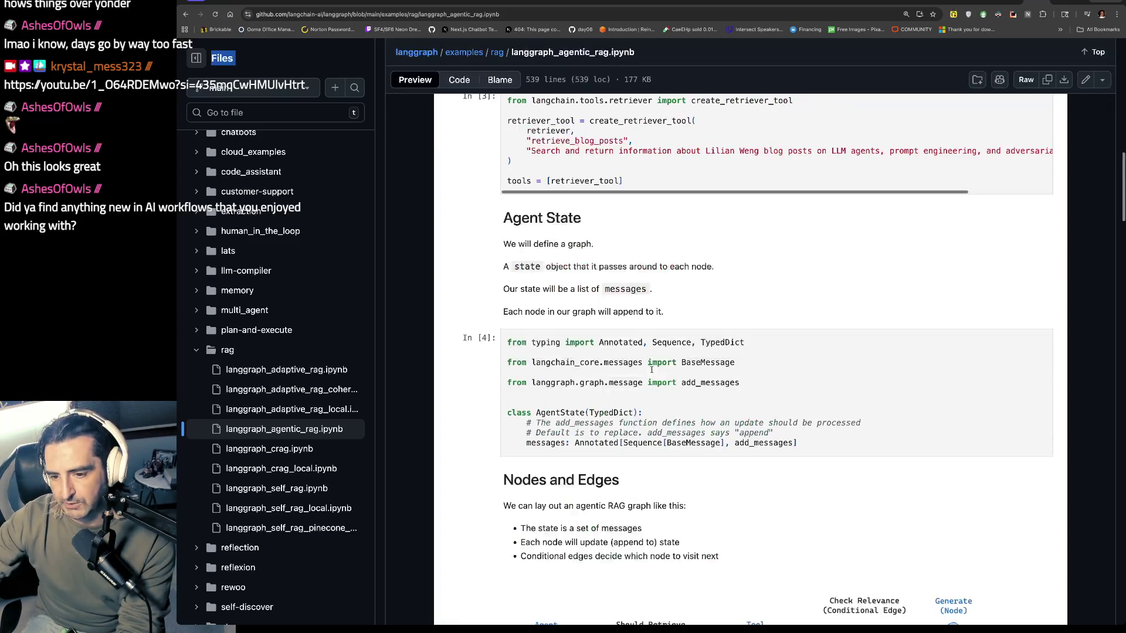
scroll(651, 369, "down", 4)
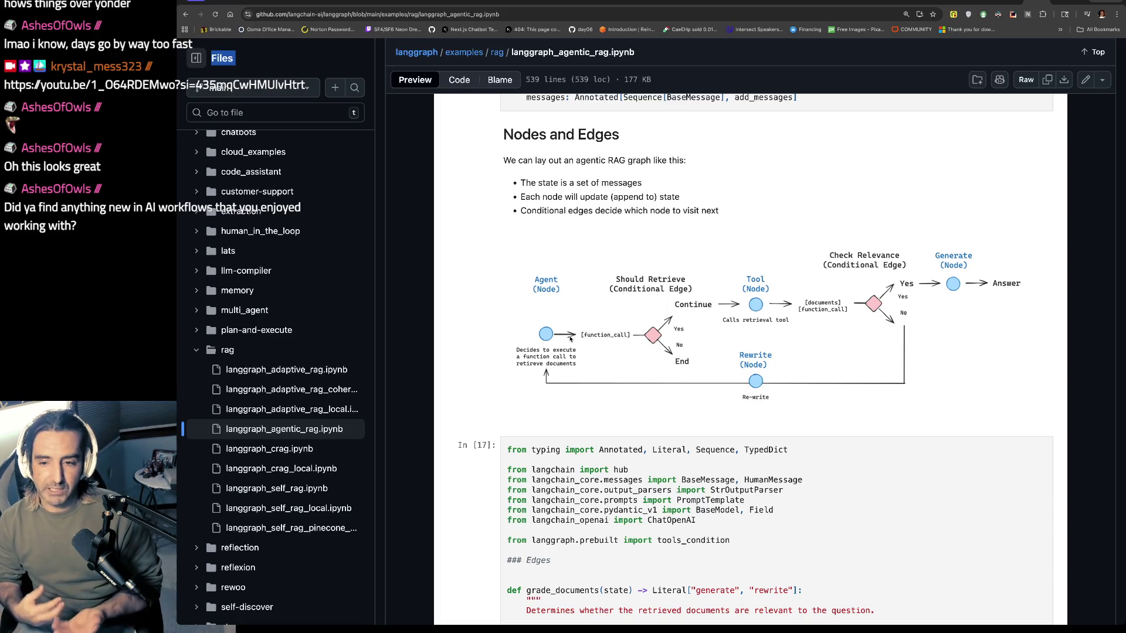
key("ctrl+t")
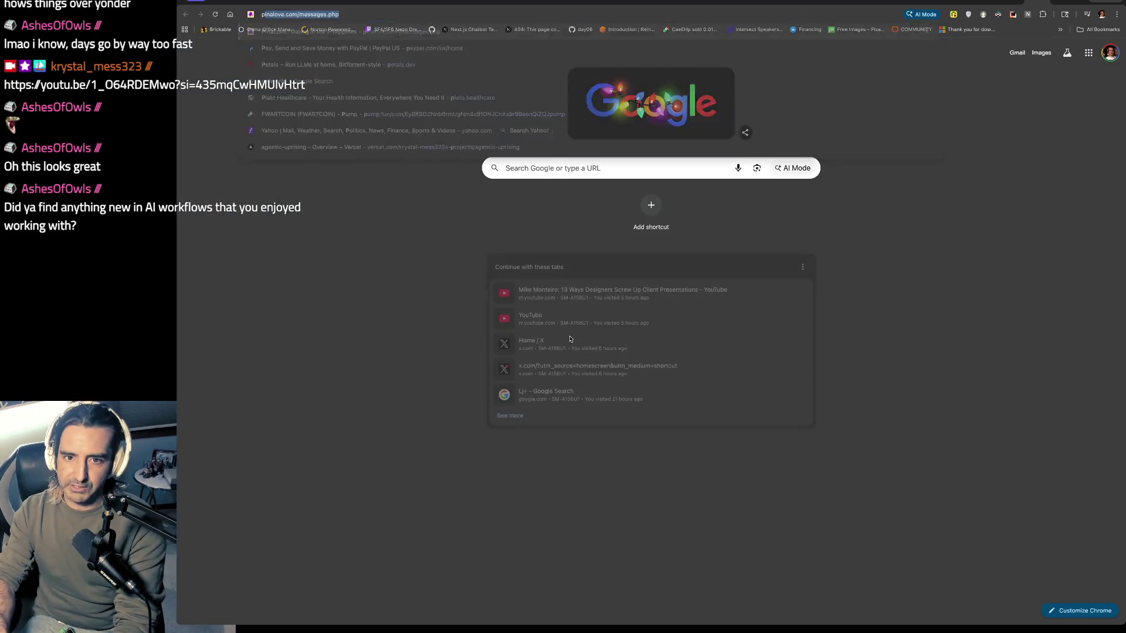
- Search Google for Podium funding, skim the results, then close that tab
type("podium fundin")
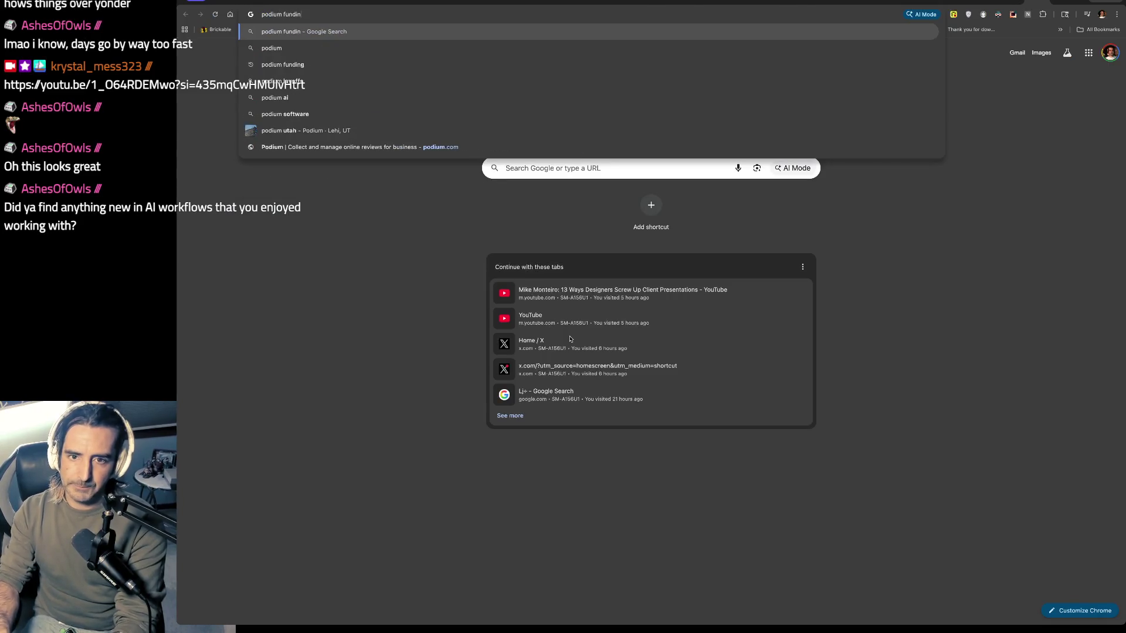
key("Return")
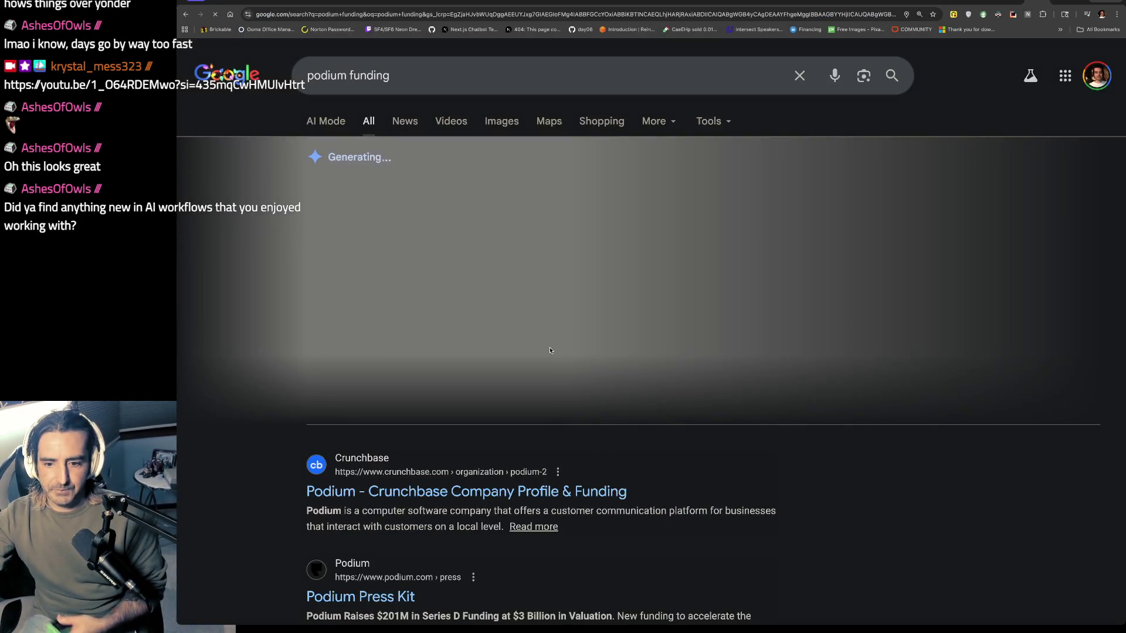
scroll(543, 366, "down", 4)
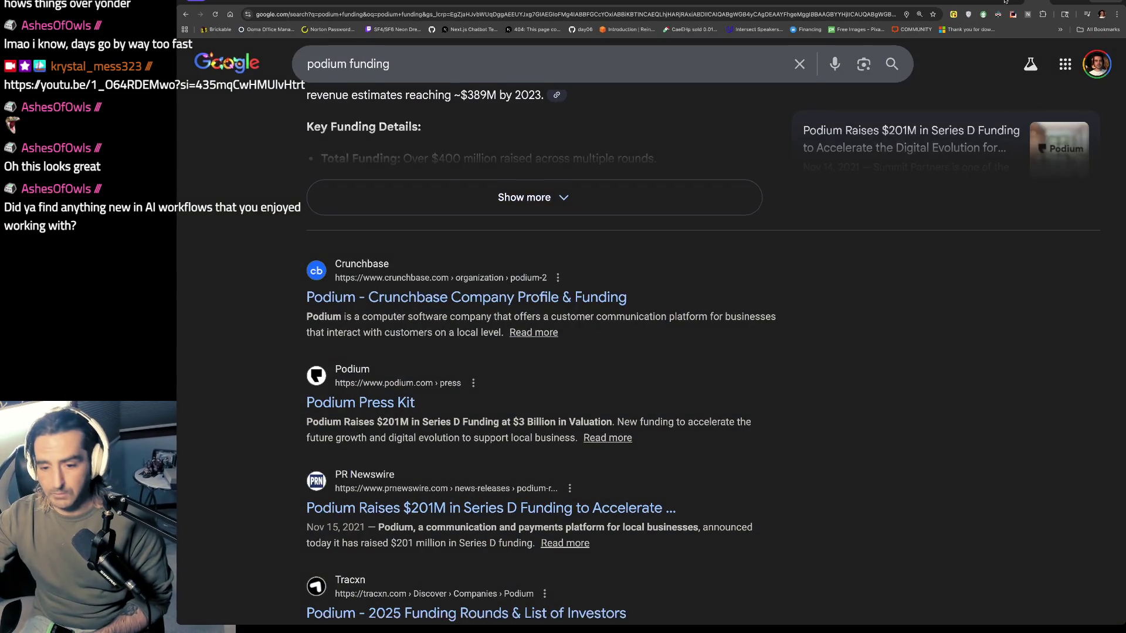
key("ctrl+w")
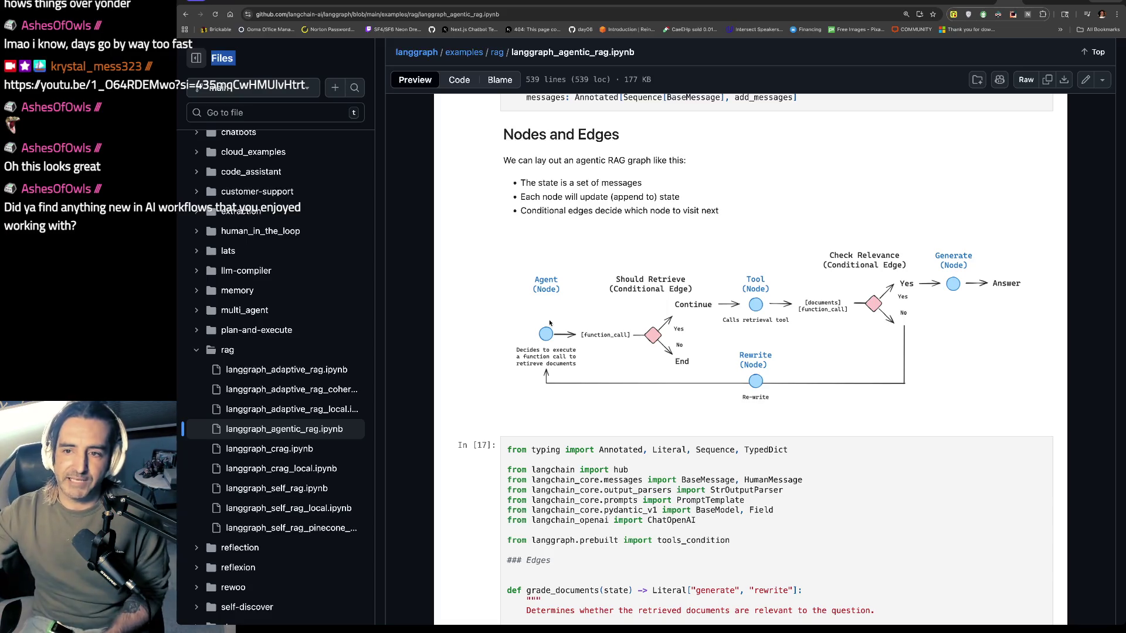
double_click(639, 53)
scroll(573, 274, "up", 5)
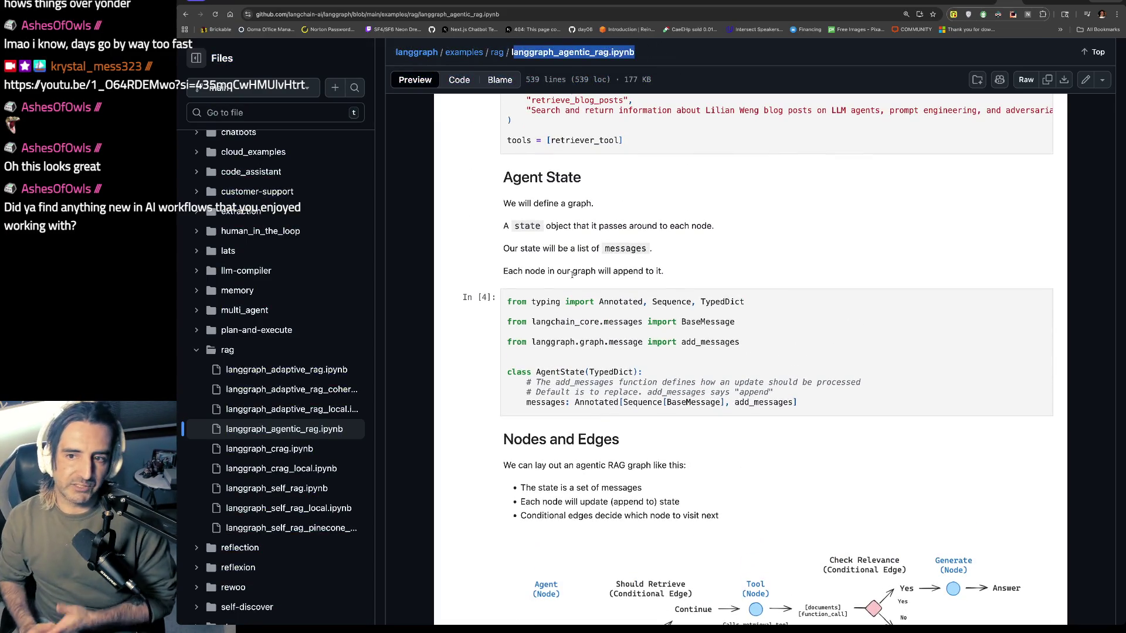
scroll(572, 274, "down", 1)
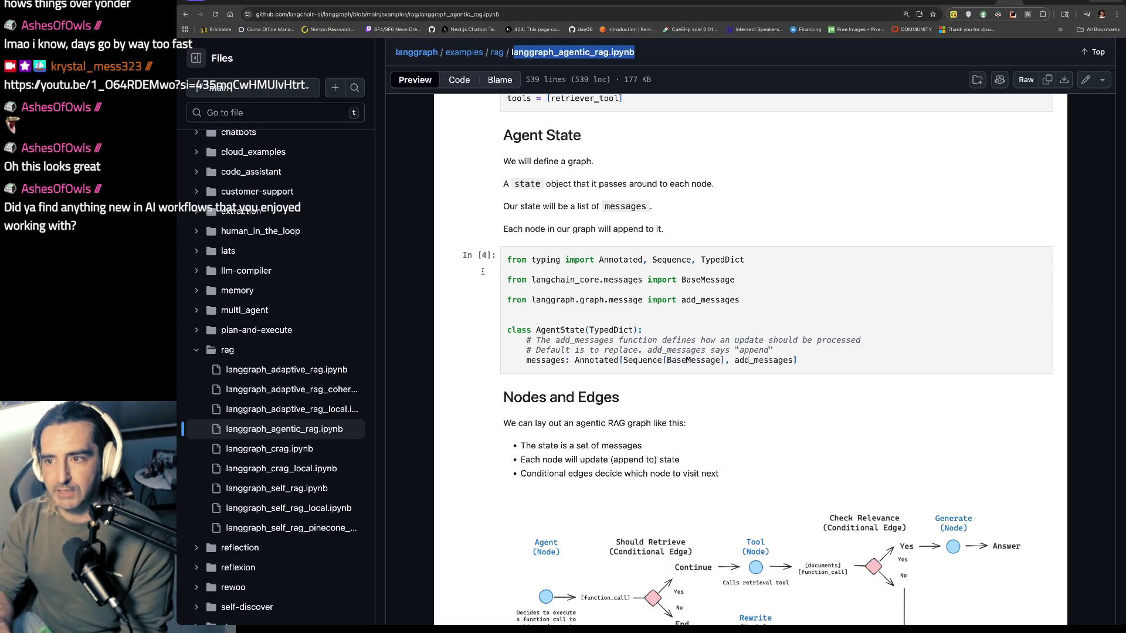
key("ctrl+t")
type("twitch ashesofowls")
- Open the chatting viewer's Twitch channel from the search results and look over its clips
key("Return")
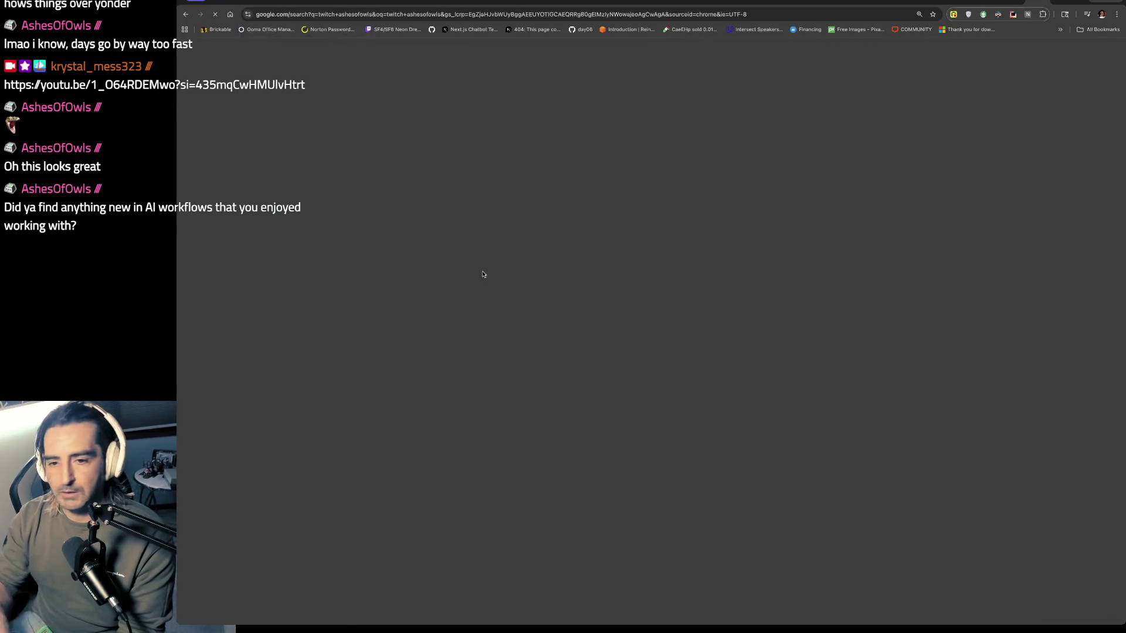
left_click(376, 198)
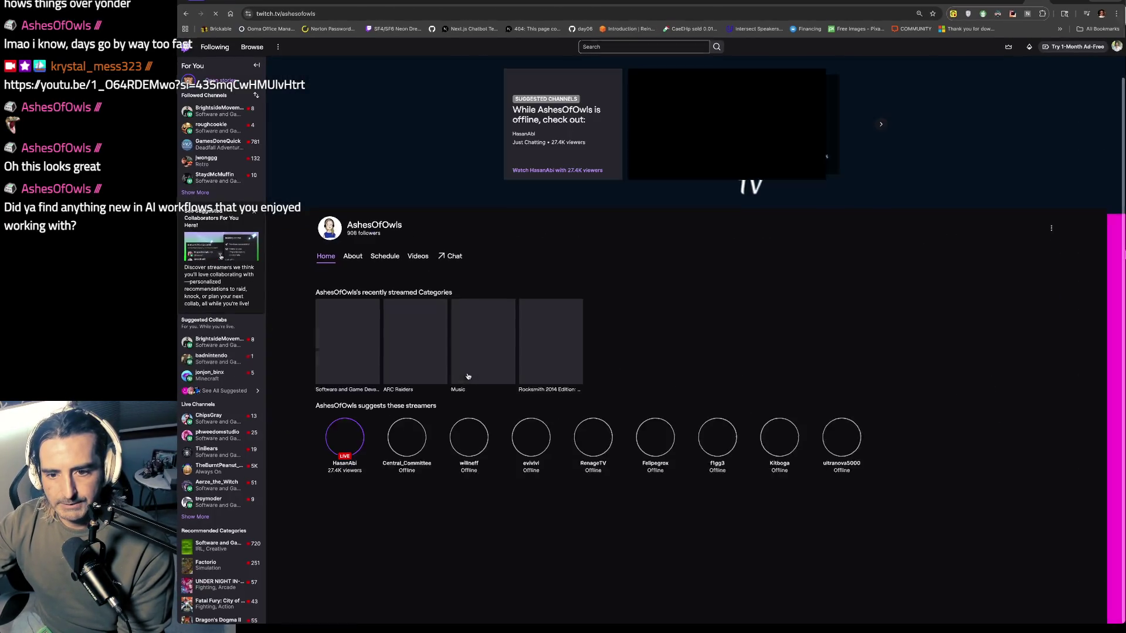
scroll(432, 262, "down", 1)
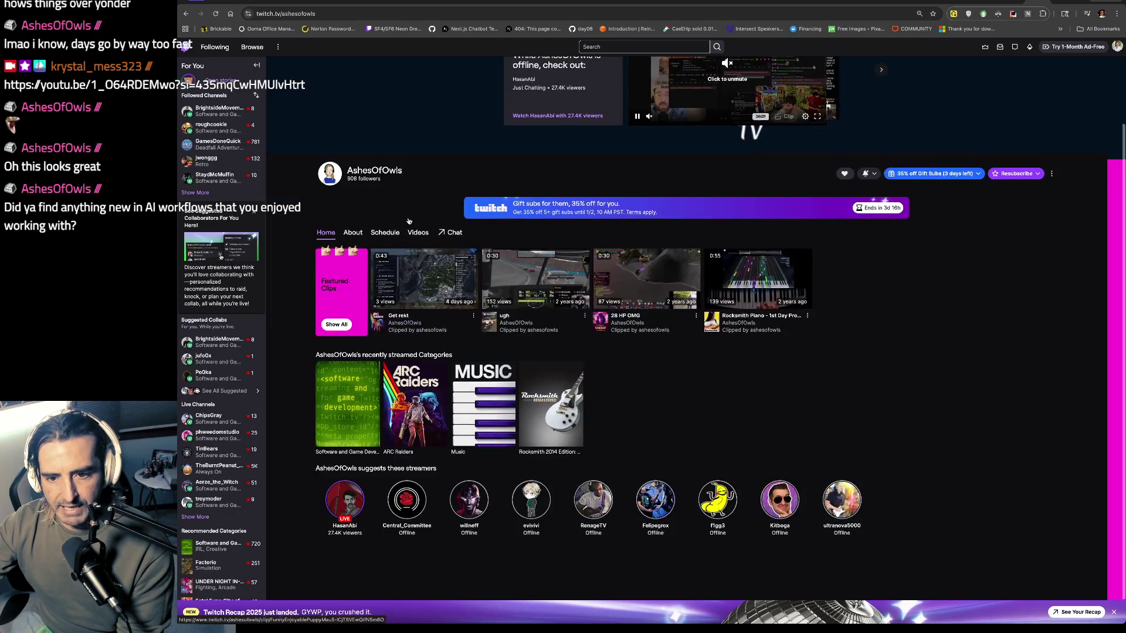
scroll(409, 356, "up", 1)
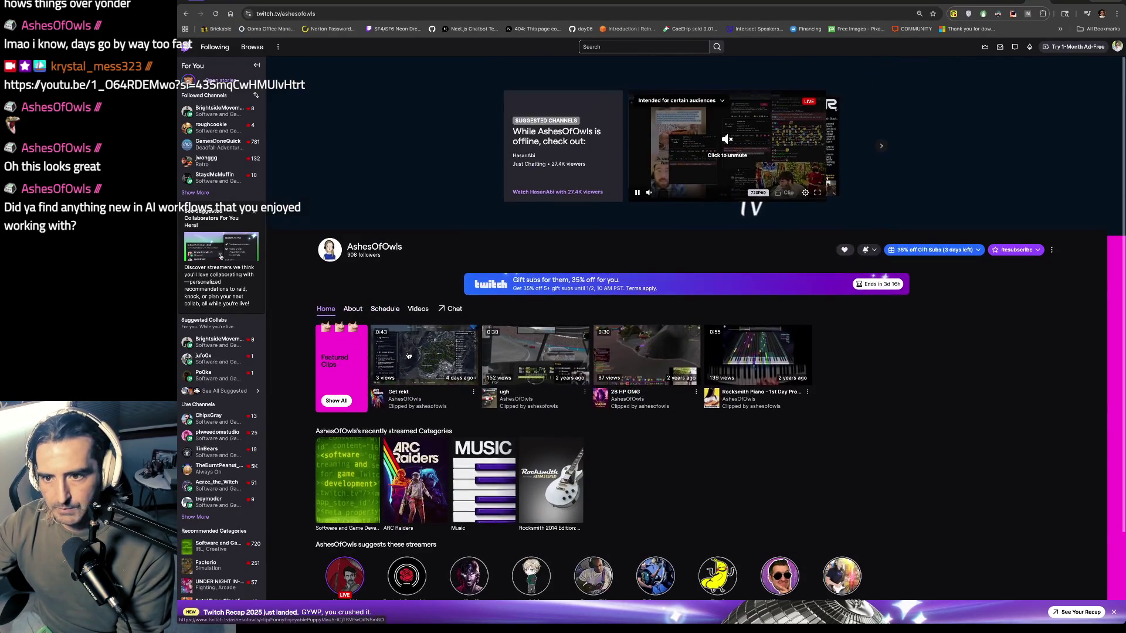
key("ctrl+l")
- Load react.tv and accept the site's cookies
type("react.tv")
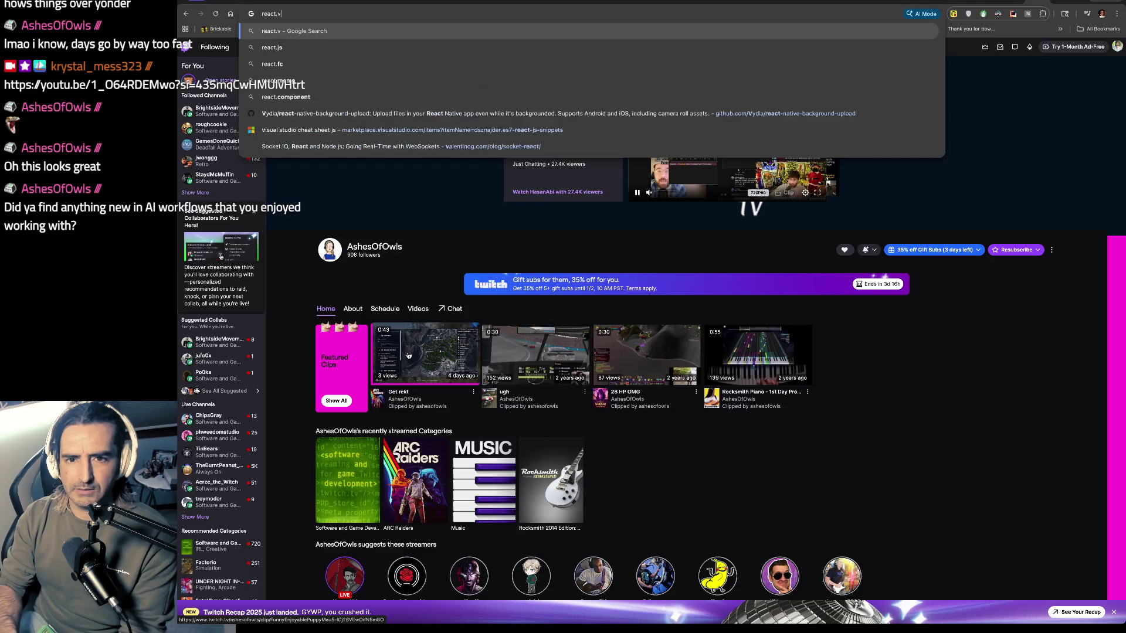
key("Return")
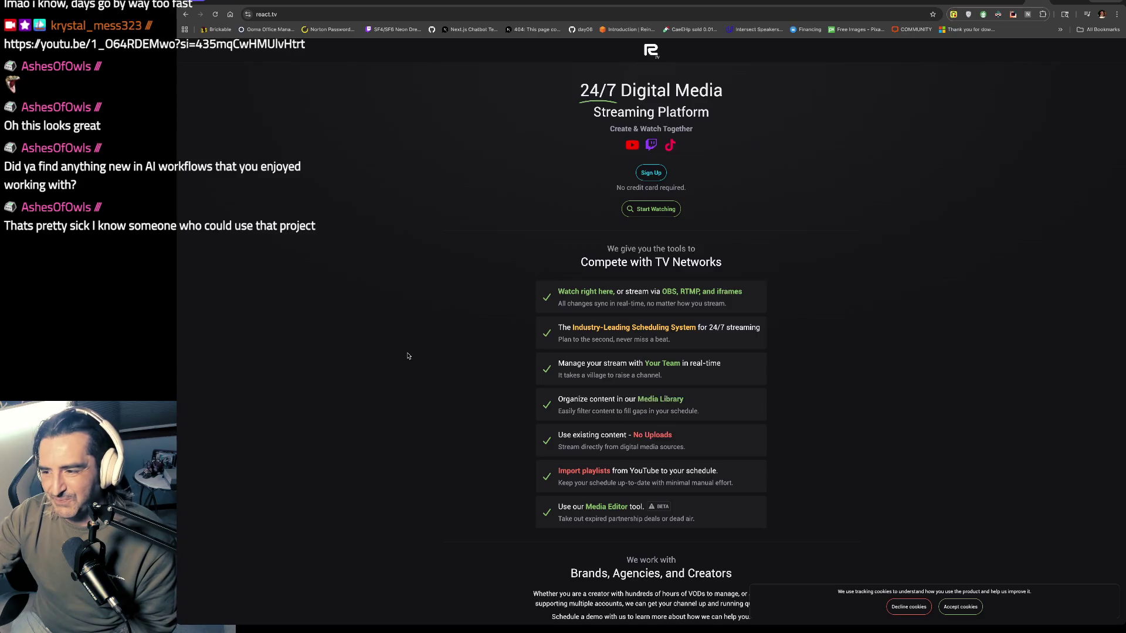
left_click(945, 5)
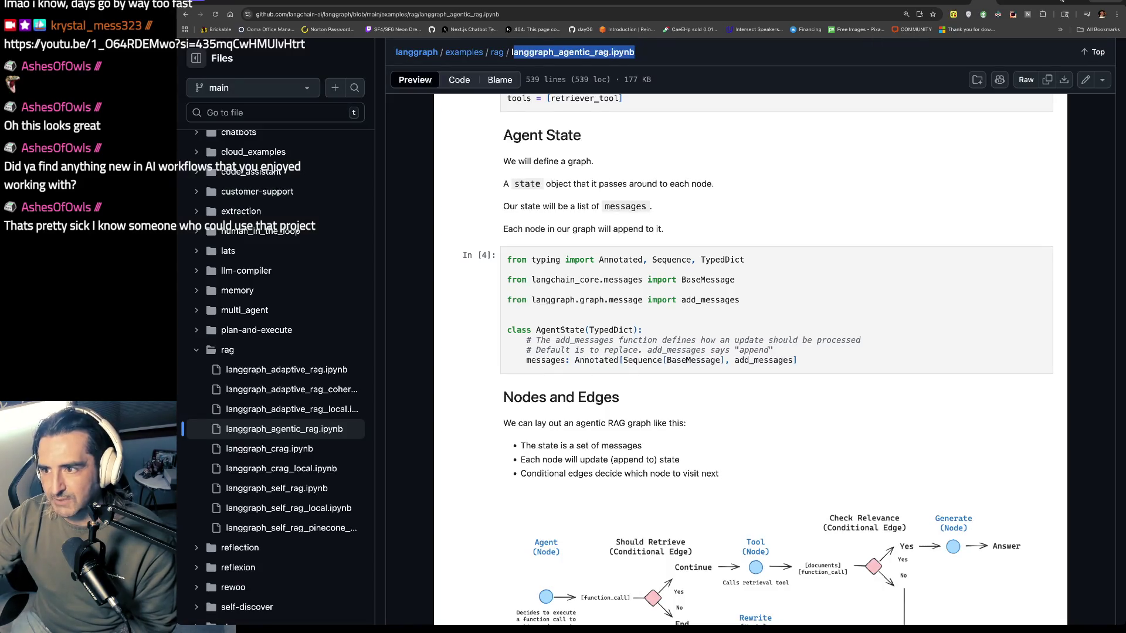
left_click(1061, 2)
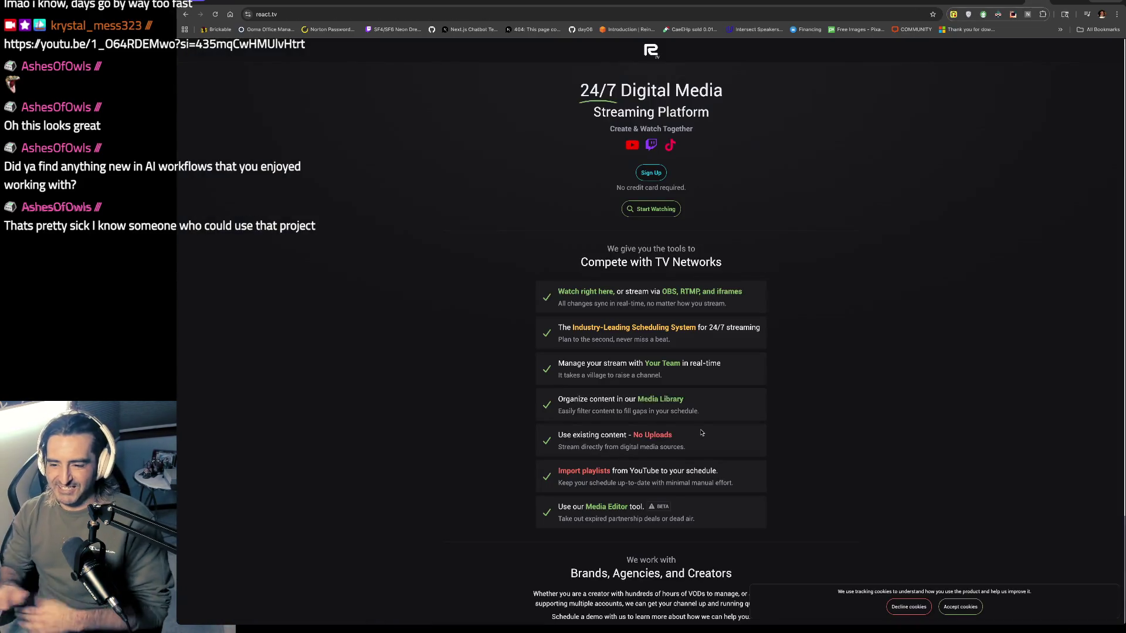
scroll(702, 433, "down", 2)
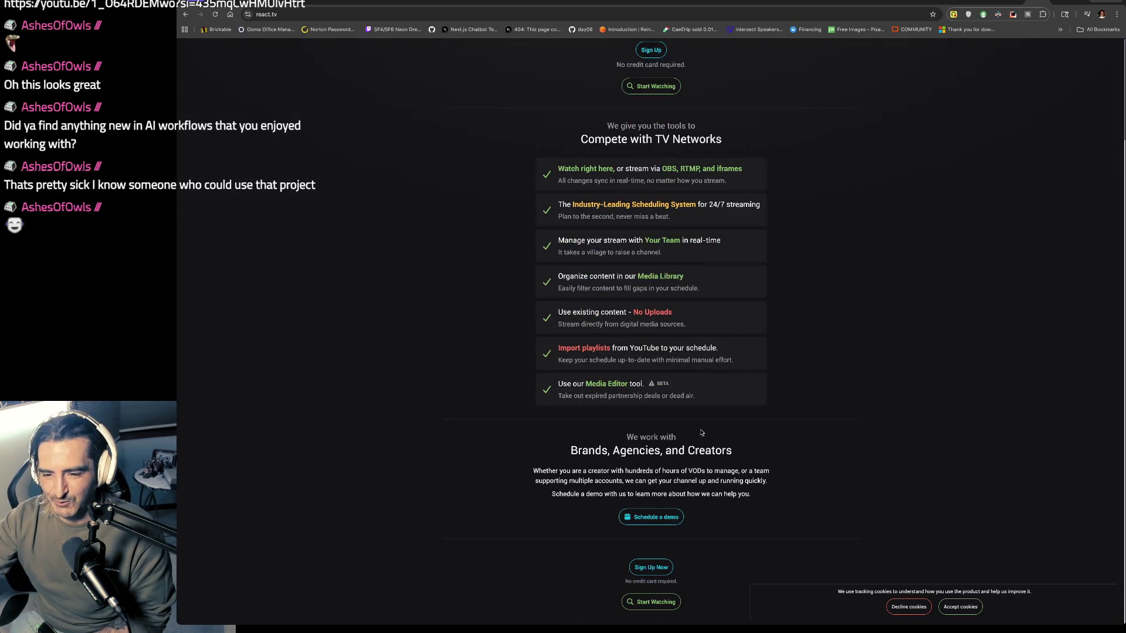
scroll(701, 433, "up", 2)
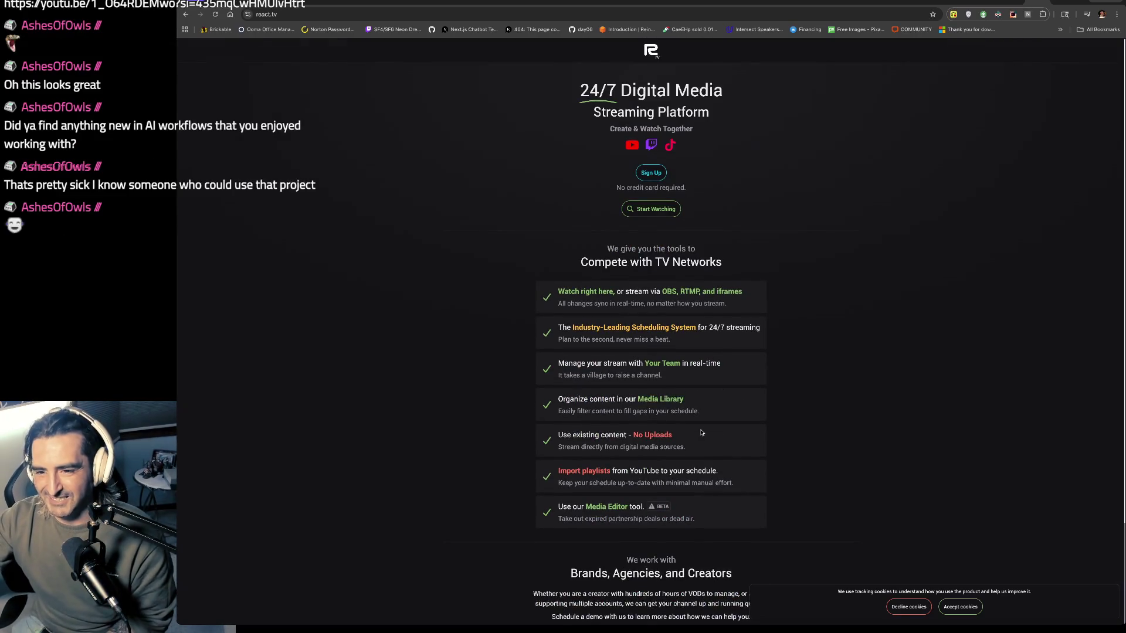
left_click(960, 605)
- Highlight the Brands, Agencies, and Creators paragraph, visit the demo booking page, and come back
scroll(821, 496, "down", 2)
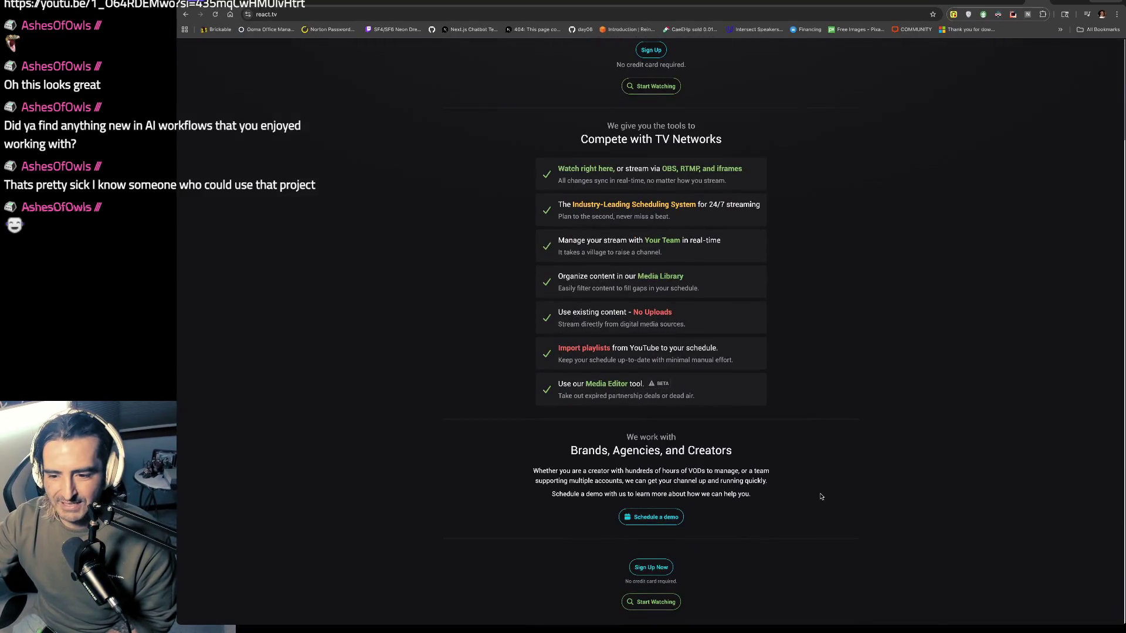
left_click_drag(616, 444, 626, 531)
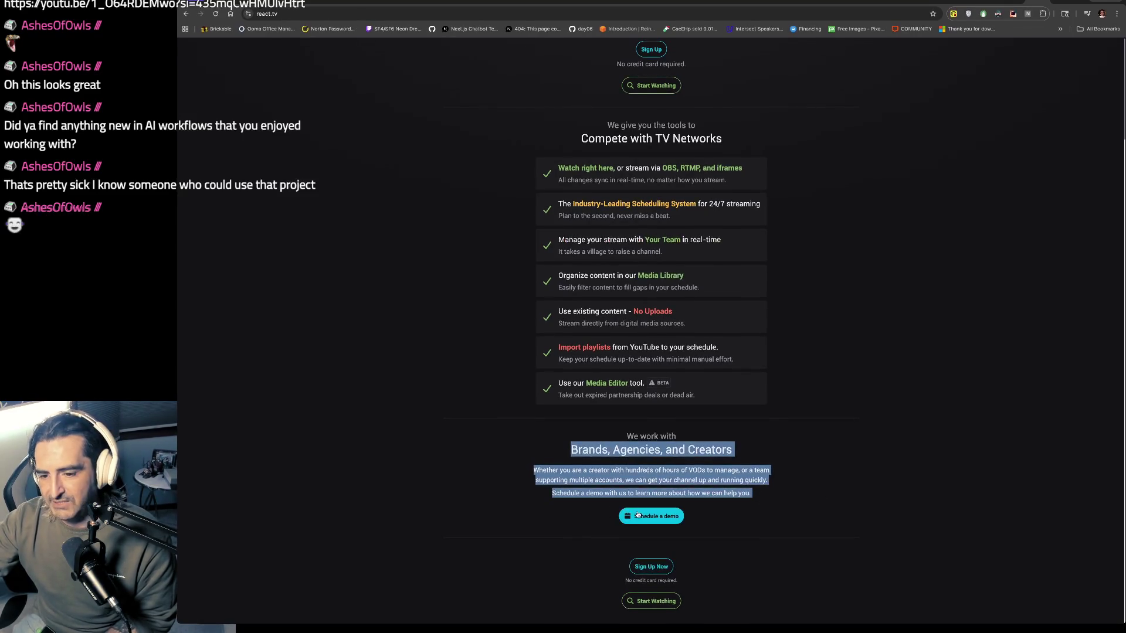
left_click(655, 515)
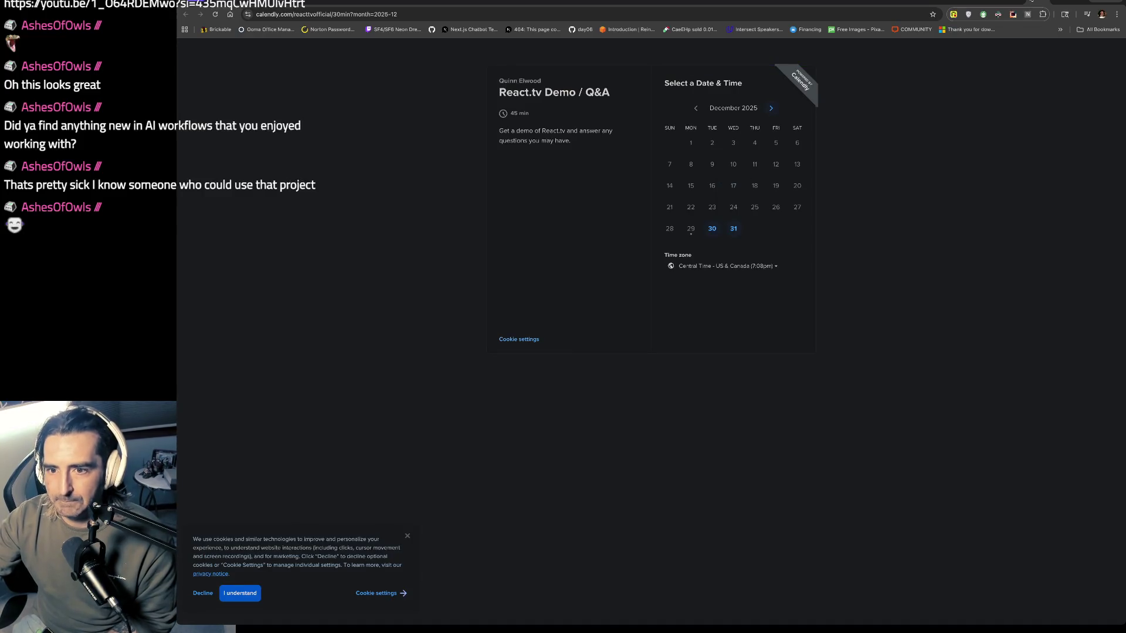
key("alt+Left")
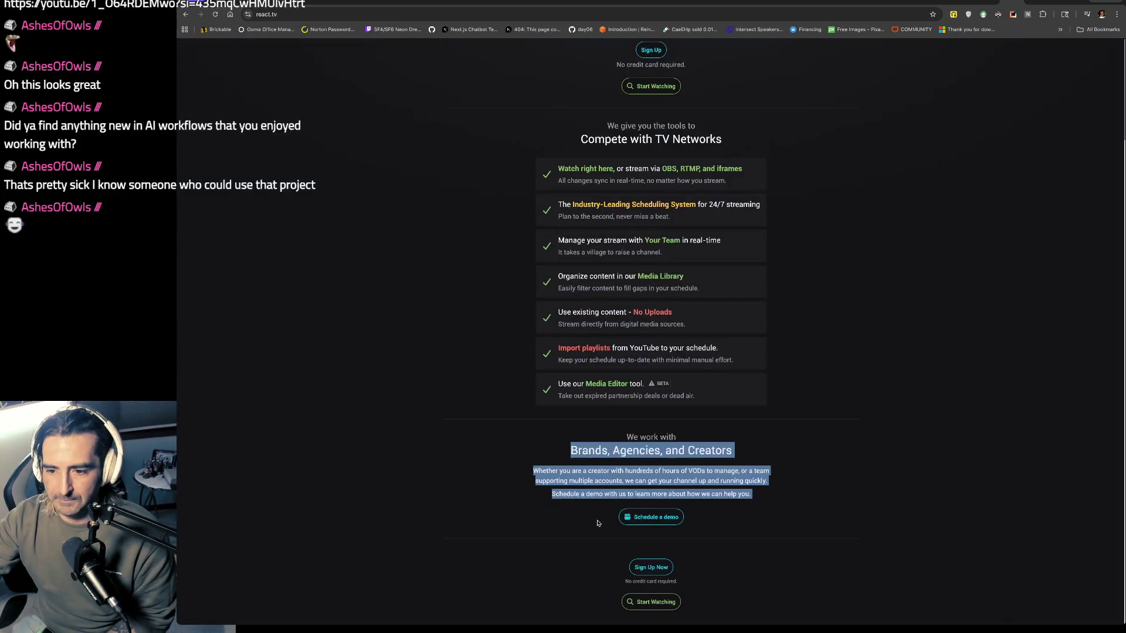
left_click(614, 481)
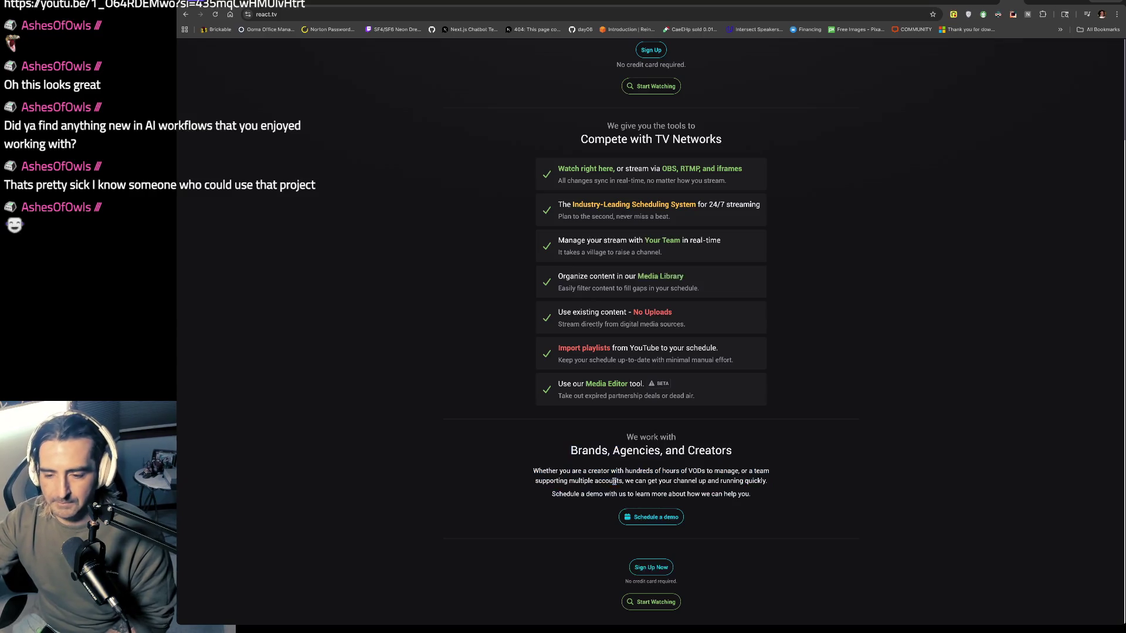
left_click_drag(577, 450, 574, 502)
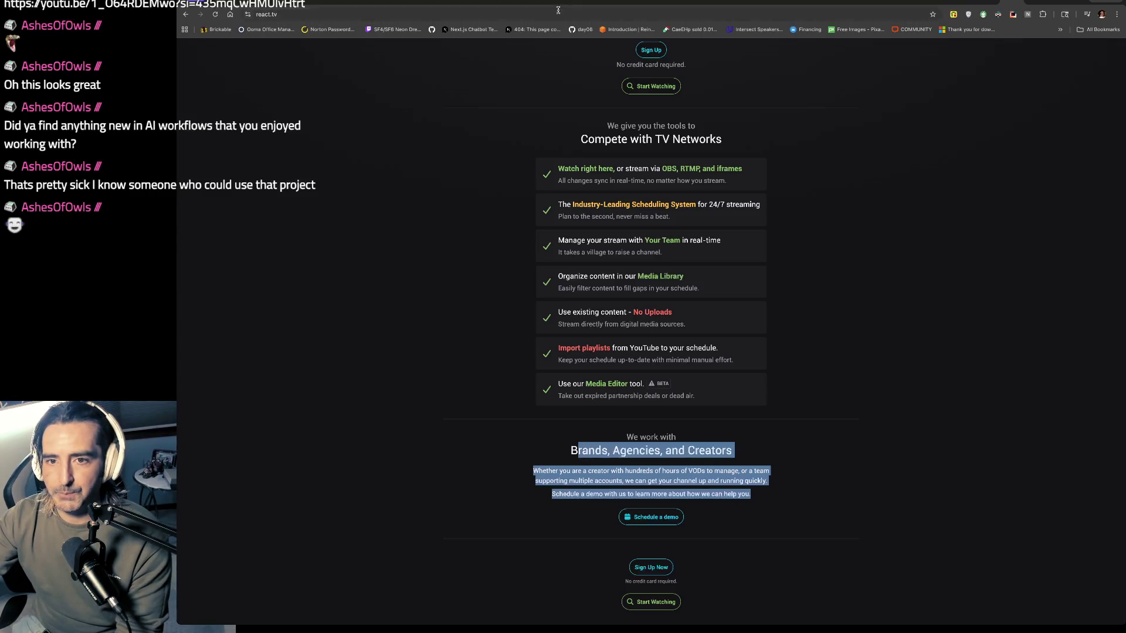
key("ctrl+t")
- Load krystalballz.xyz/retro and submit a question to the oracle, getting its Yoodli research answer
type("krystalballz.xyz/retro")
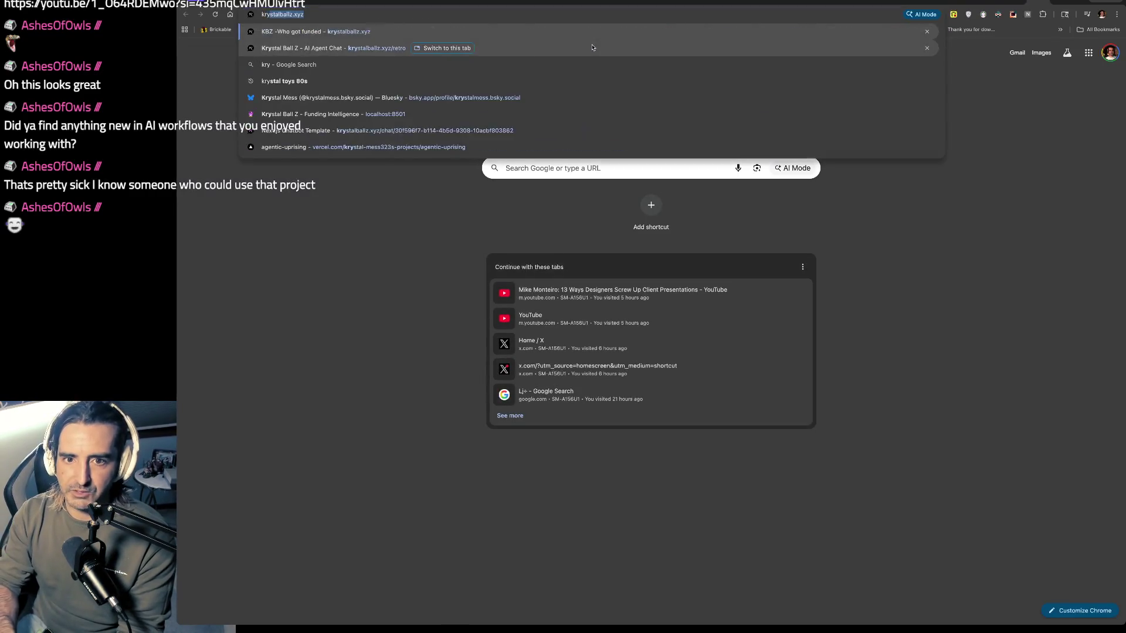
key("Return")
left_click(680, 265)
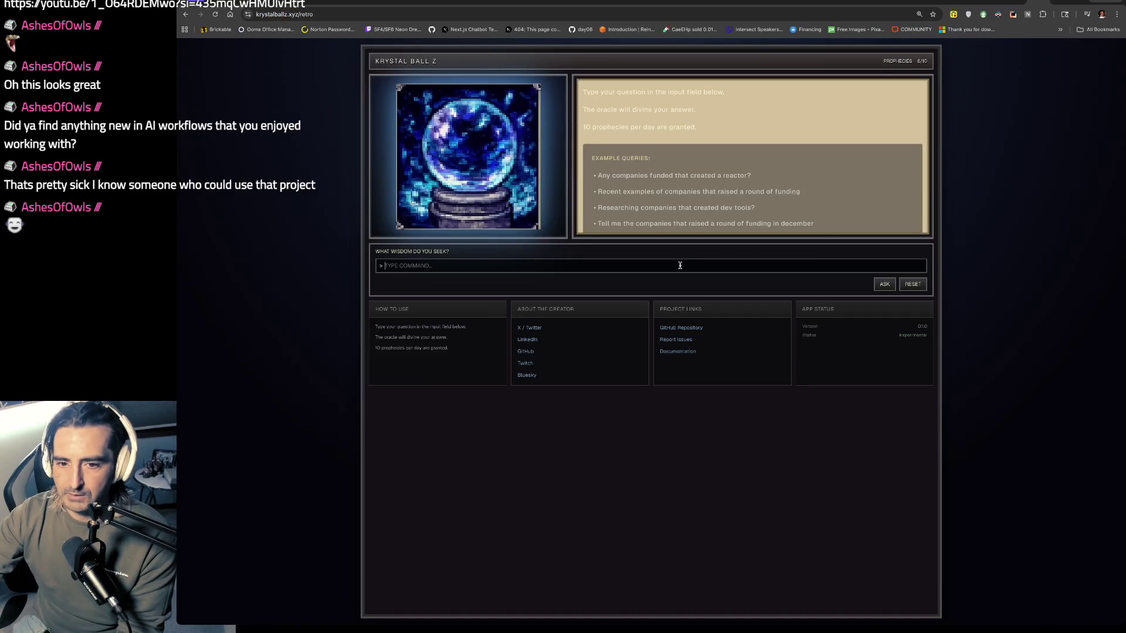
type("WhTesla?")
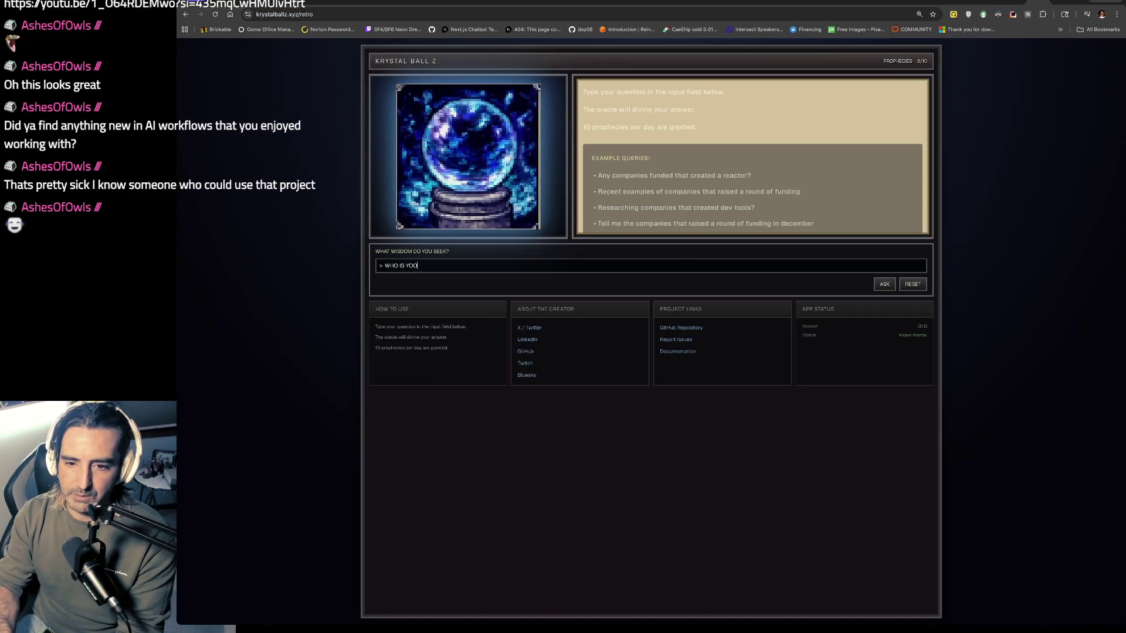
key("Return")
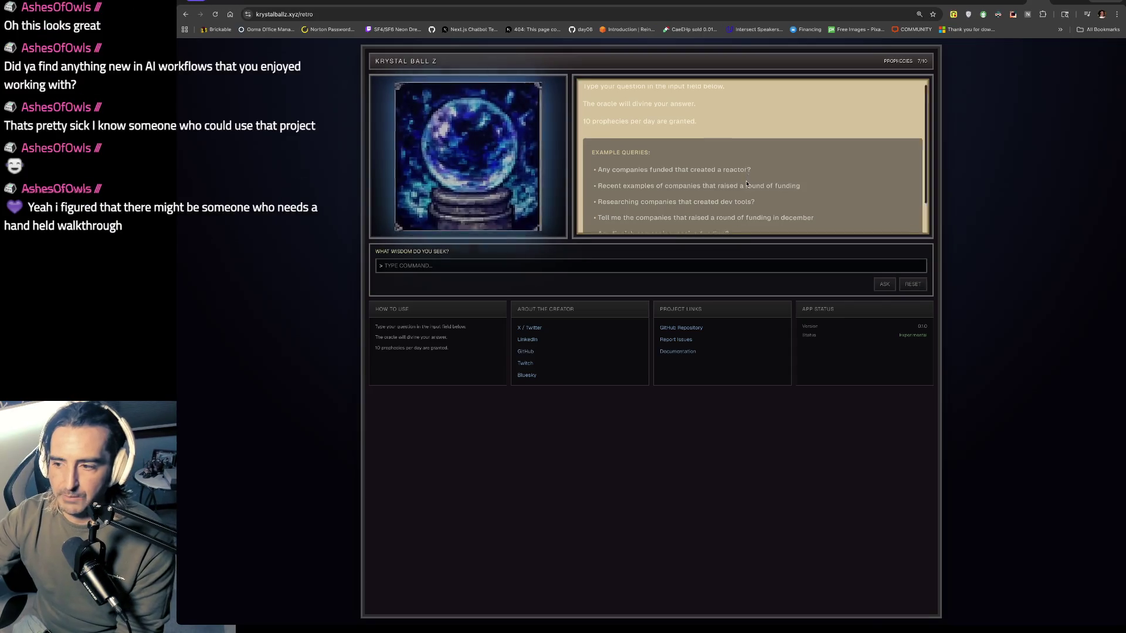
left_click_drag(625, 219, 602, 219)
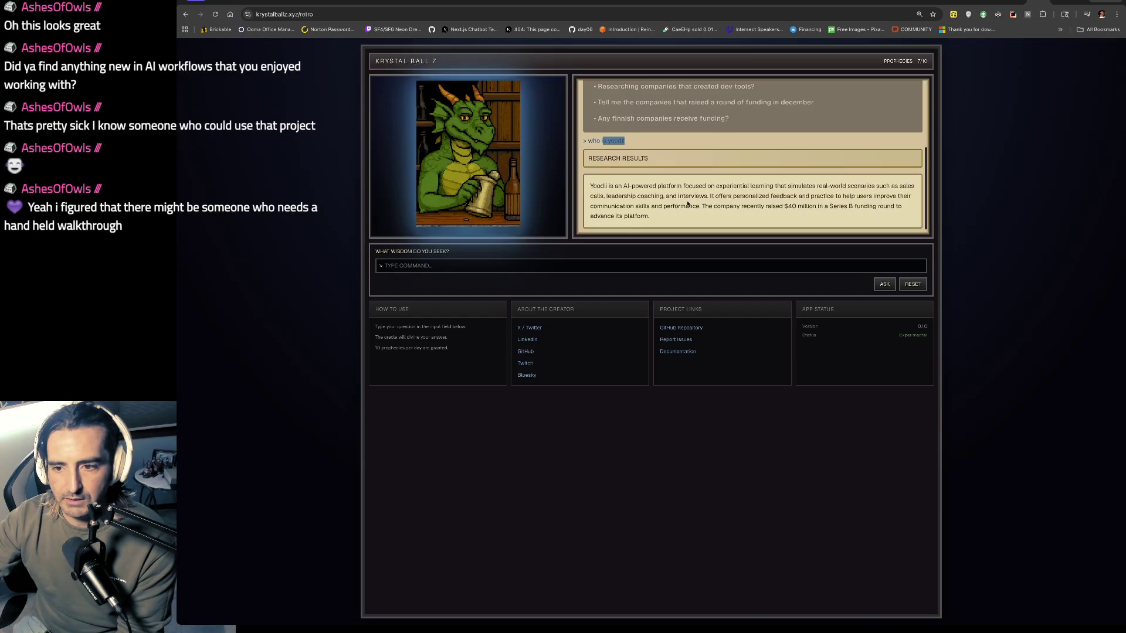
key("ctrl+t")
- Go to yoodli.ai and bring up its Get a Demo / Talk to Sales form
type("yoold")
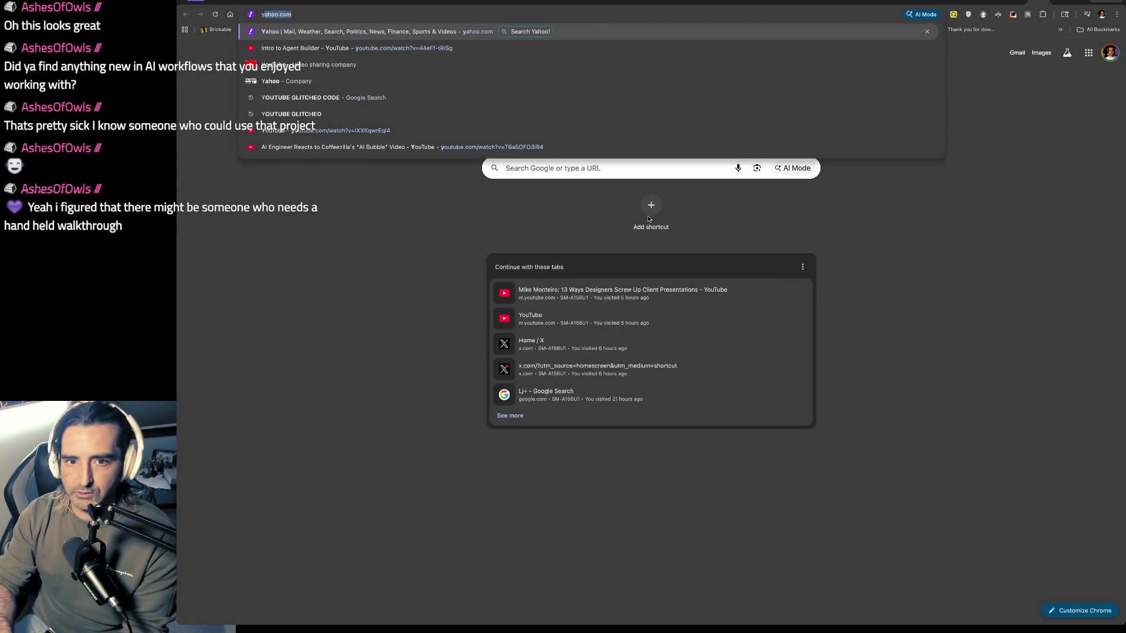
key("BackSpace")
key("BackSpace")
key("BackSpace")
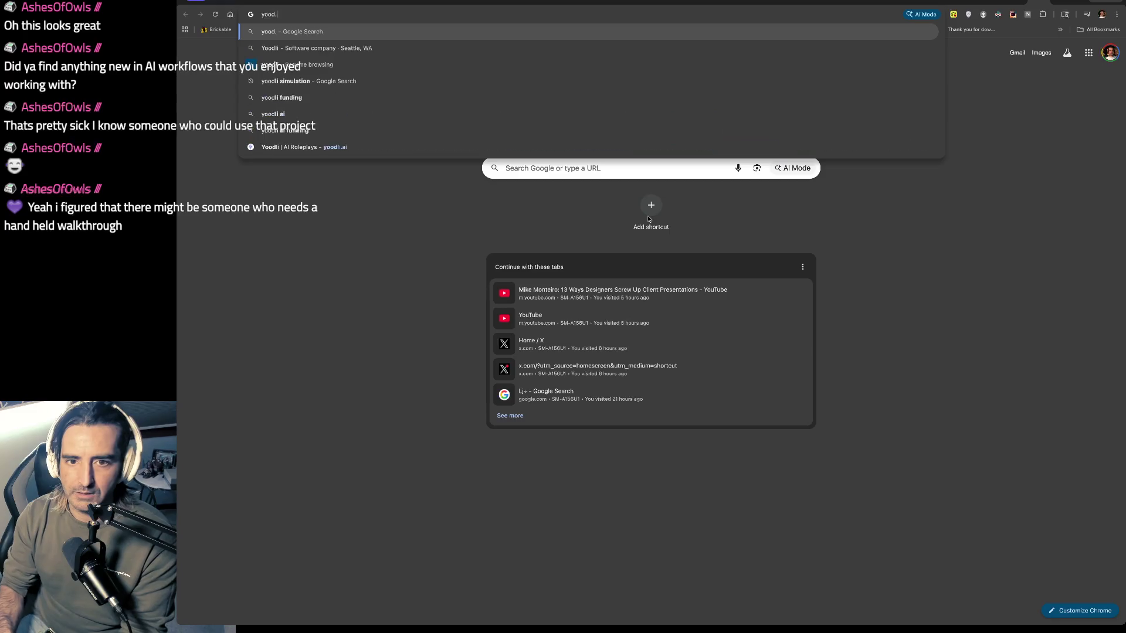
type("yoodli.ai/our-partnerships/sandler-yoodli-ai-roleplay")
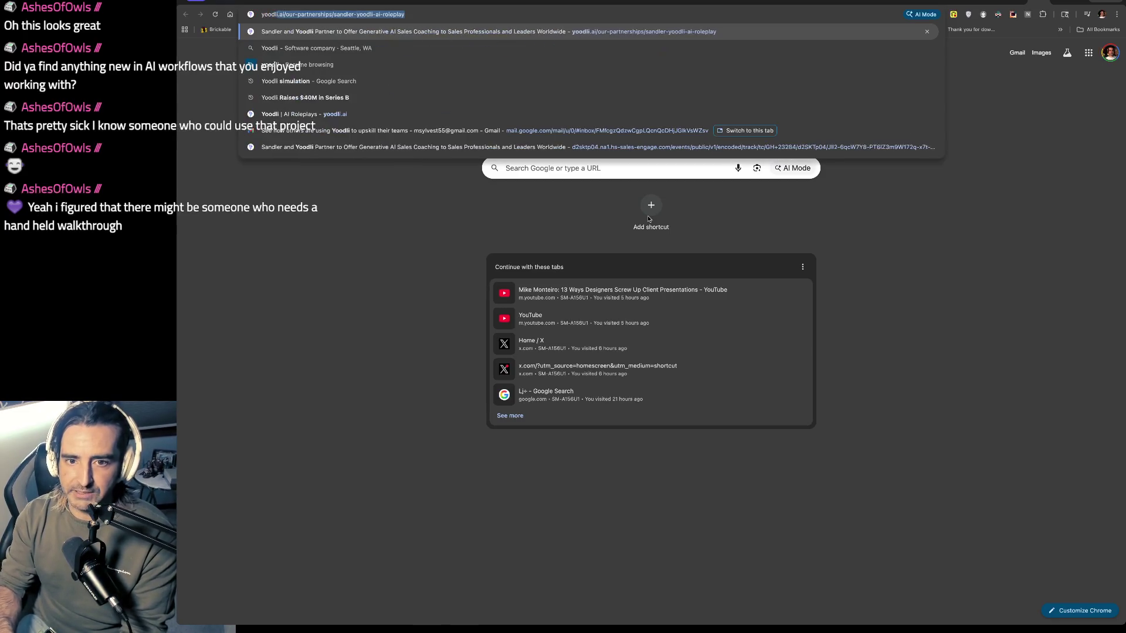
key("Return")
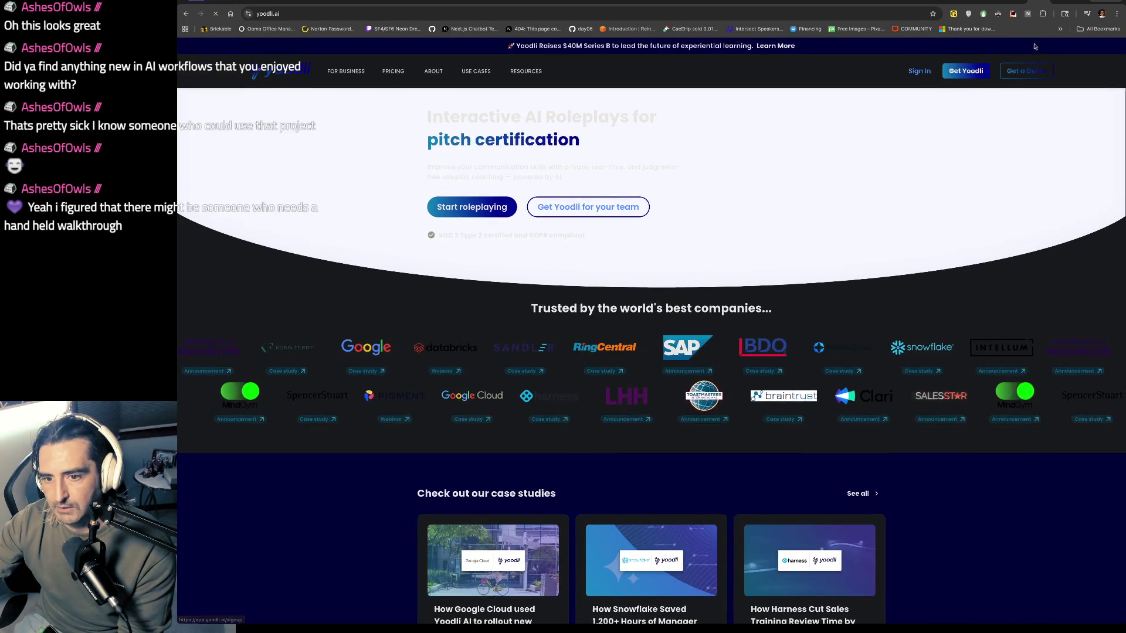
left_click(1028, 71)
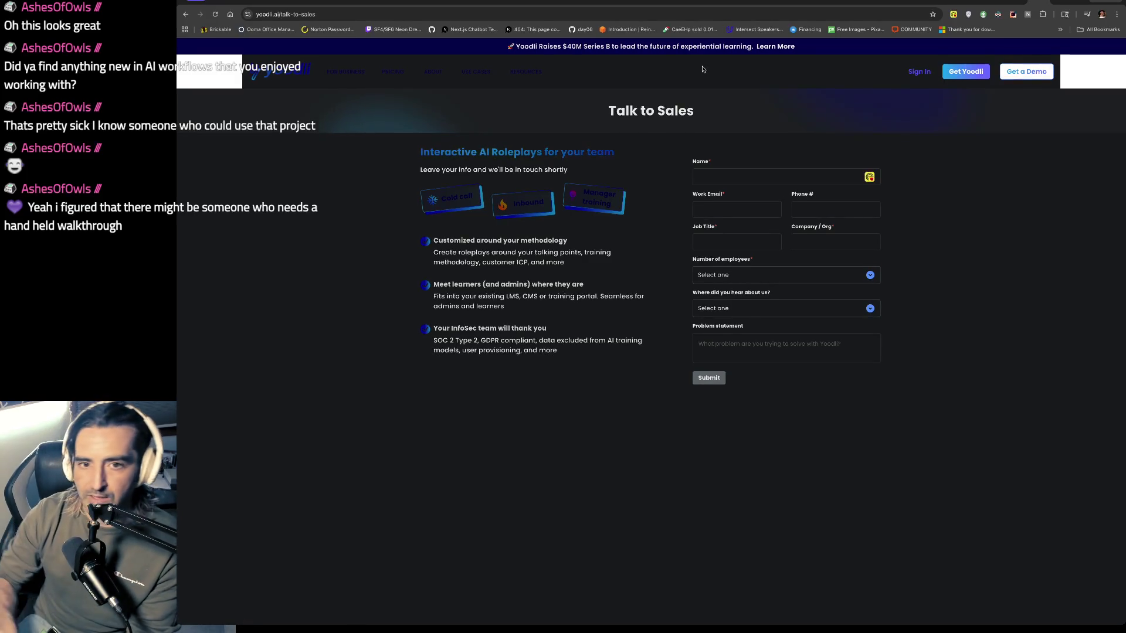
- Search Google for 'alex recruiter ai' and open the Alex Agentic AI Recruiting Platform site
key("ctrl+l")
type("alex r")
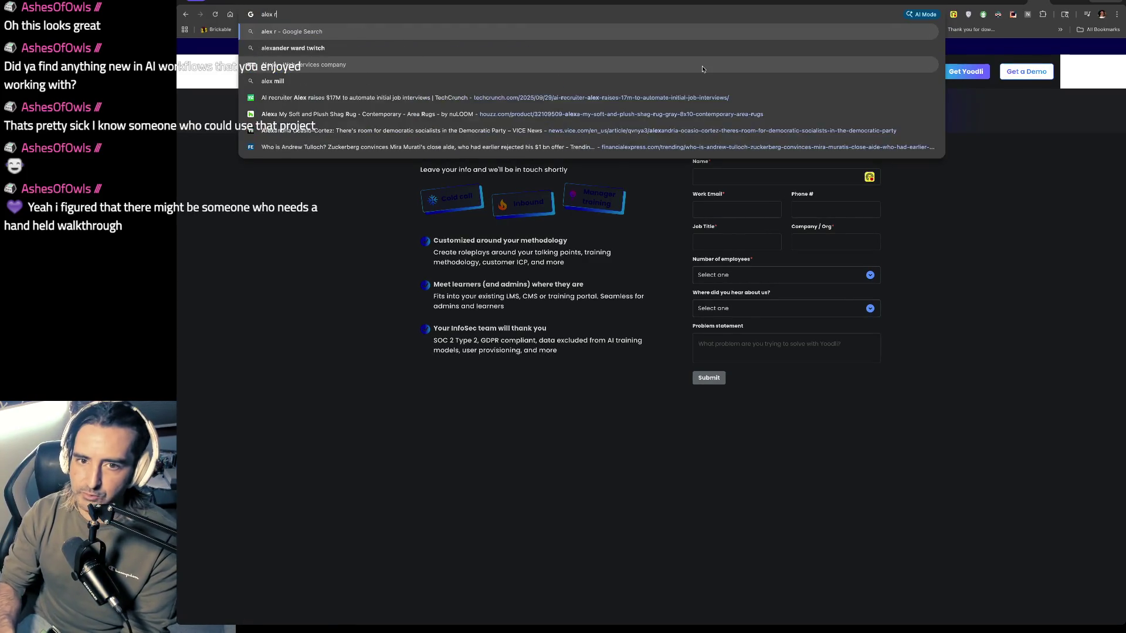
type("ecruiter ai")
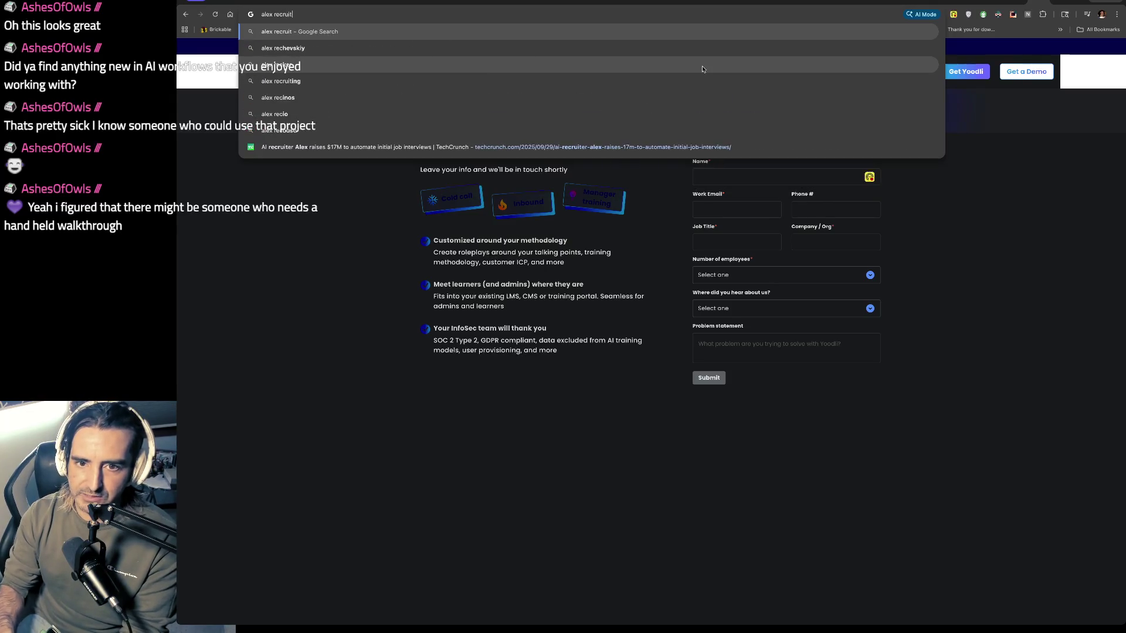
key("Return")
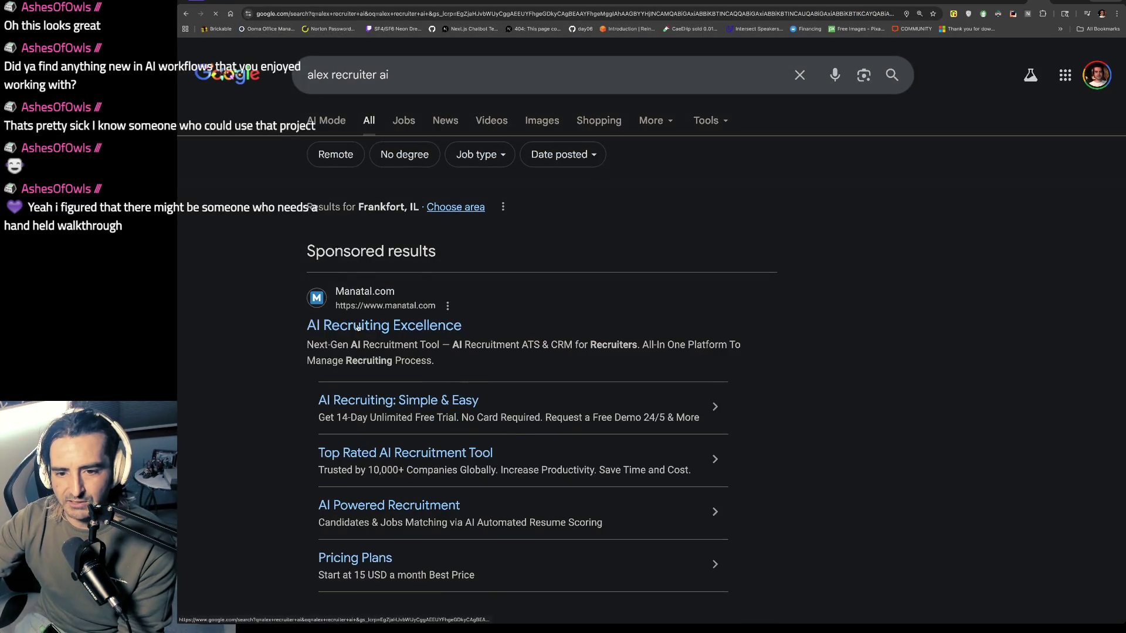
scroll(421, 409, "down", 4)
scroll(421, 409, "down", 3)
scroll(421, 409, "down", 3)
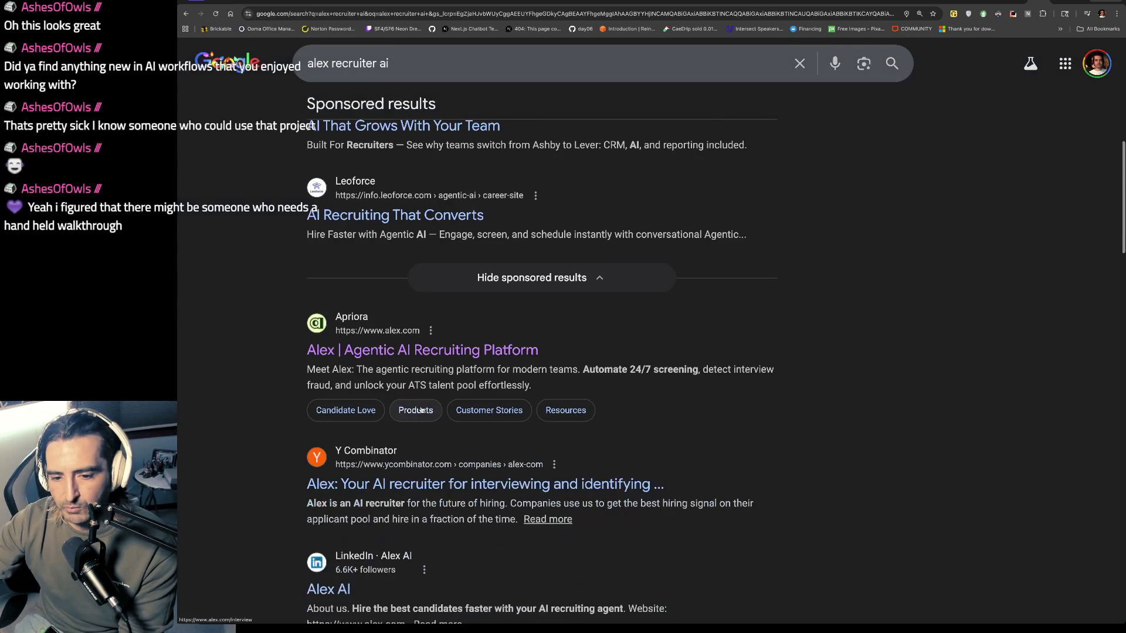
left_click(379, 359)
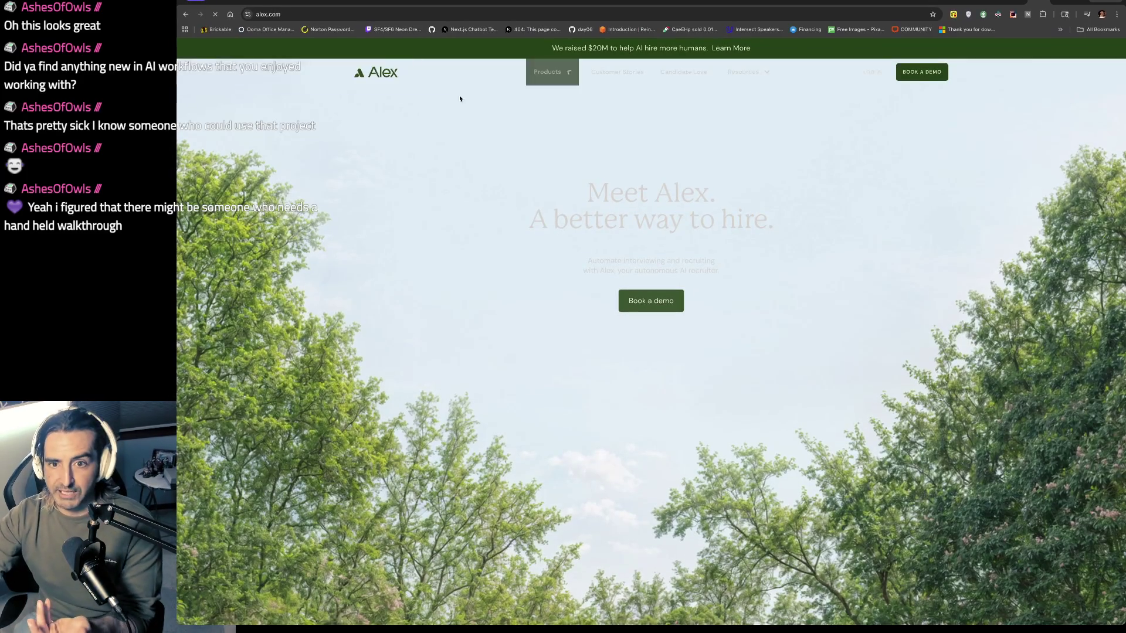
left_click(989, 2)
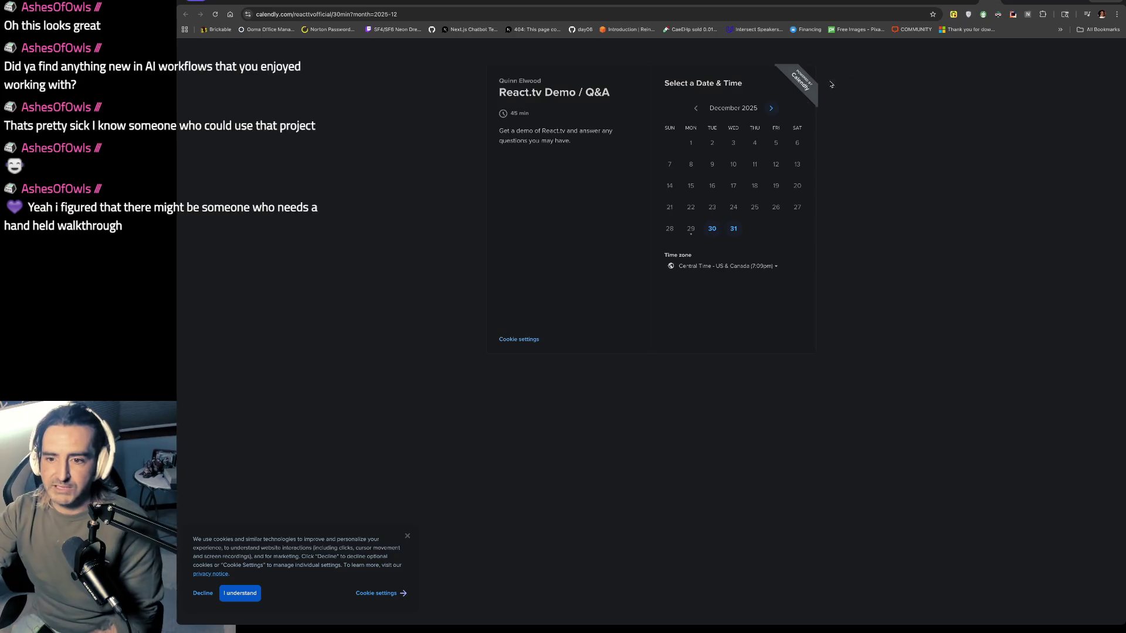
- Revisit the react.tv landing page, clear its text selection, and return to the Krystal Ball Z tab
left_click(963, 2)
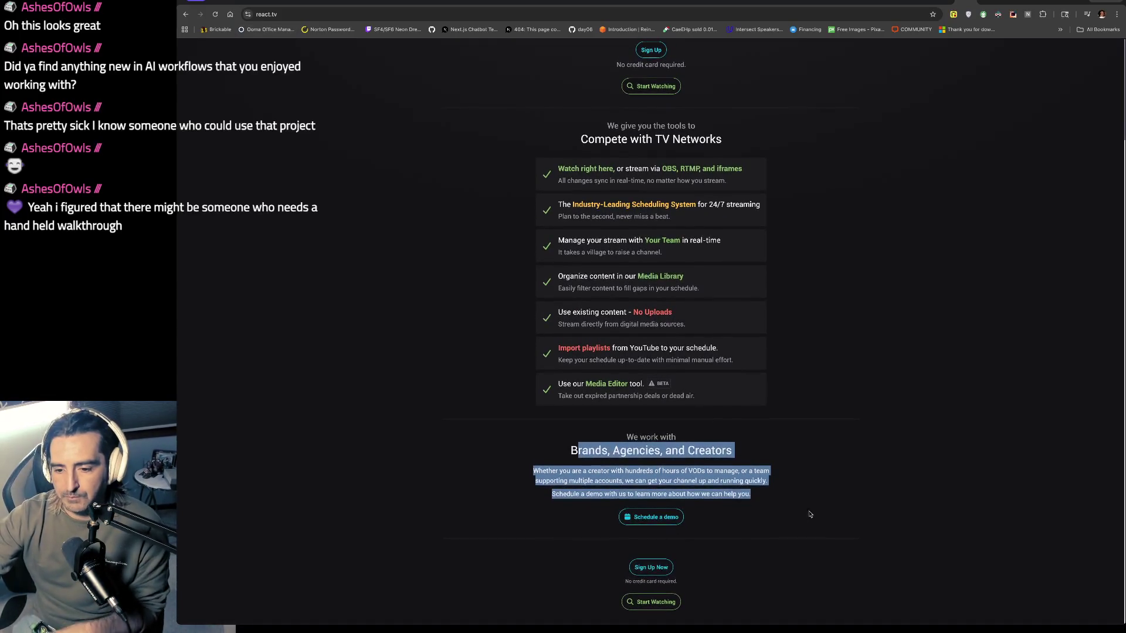
left_click(834, 504)
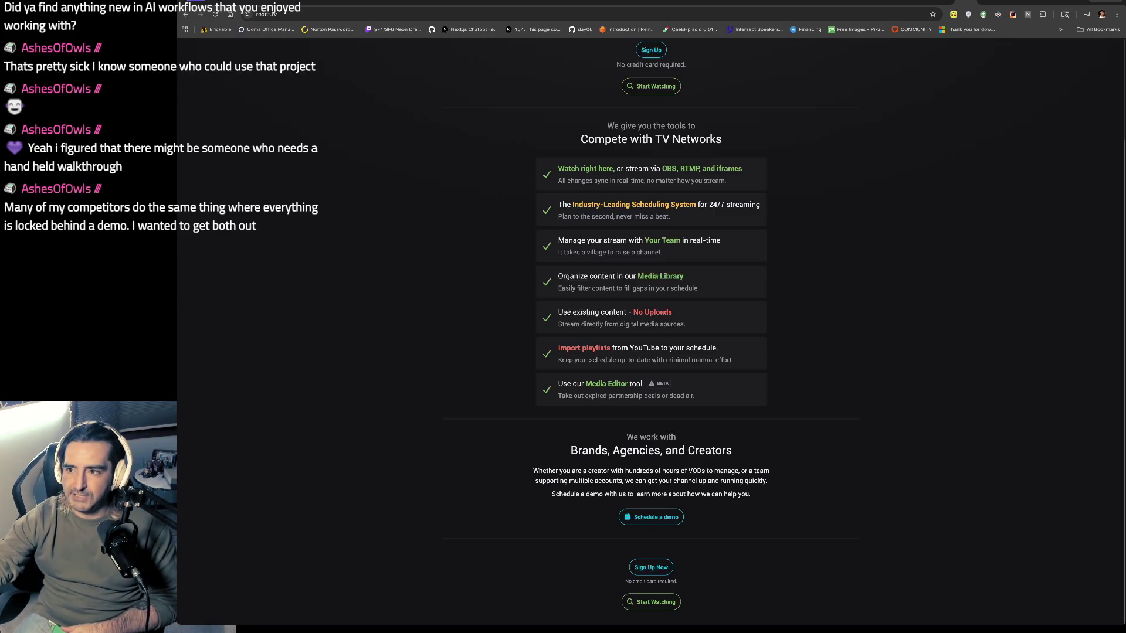
left_click(1002, 4)
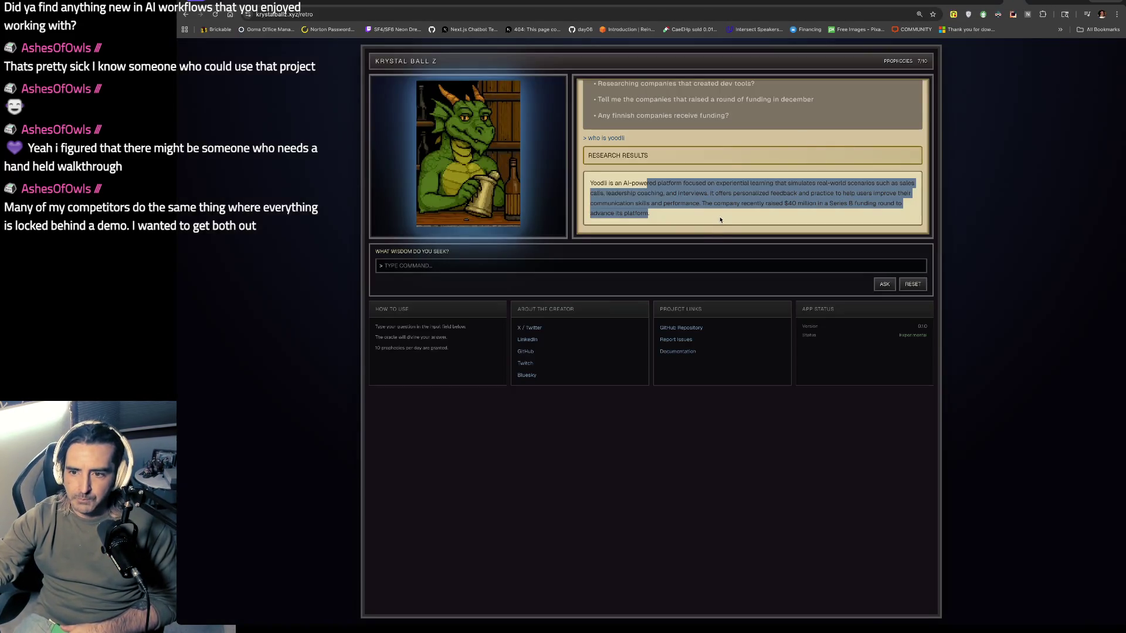
- Leave the Krystal Ball Z oracle answer and return to the react.tv landing page
key("ctrl+shift+Tab")
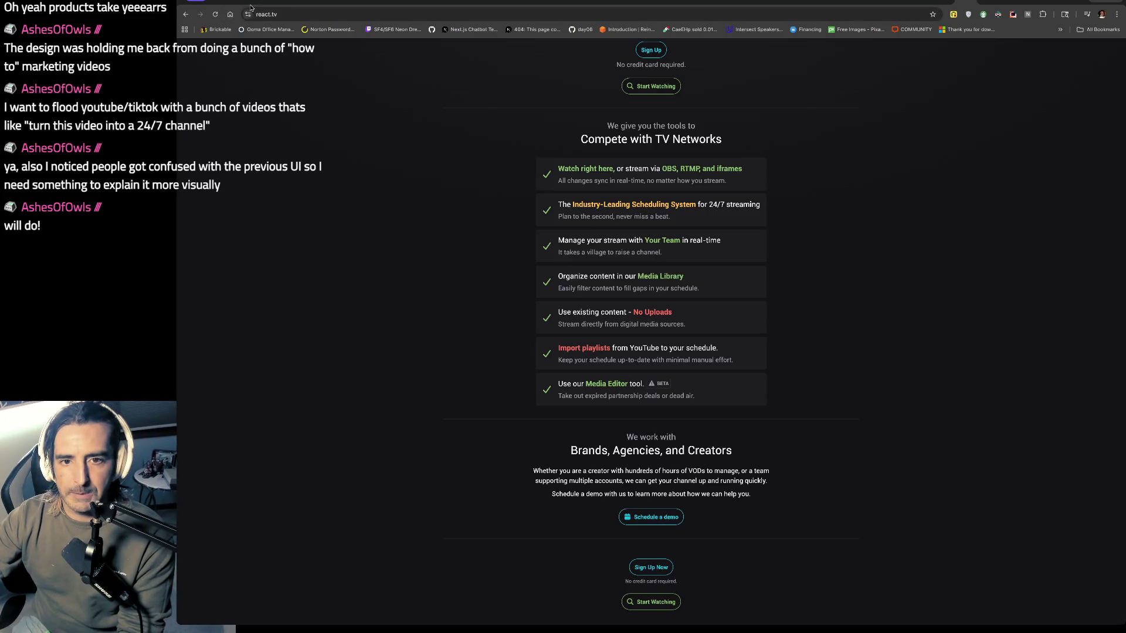
- Back on the react.tv sign-up, fill in the missing username and continue to the Welcome page
key("ctrl+Tab")
key("ctrl+shift+Tab")
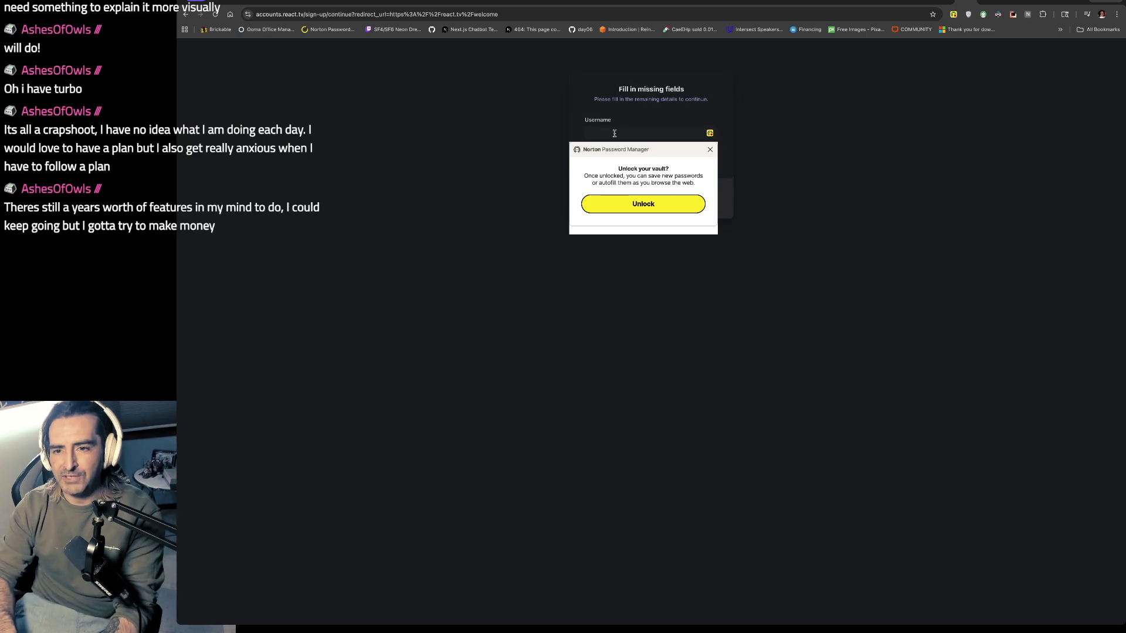
type("krystal_mess323")
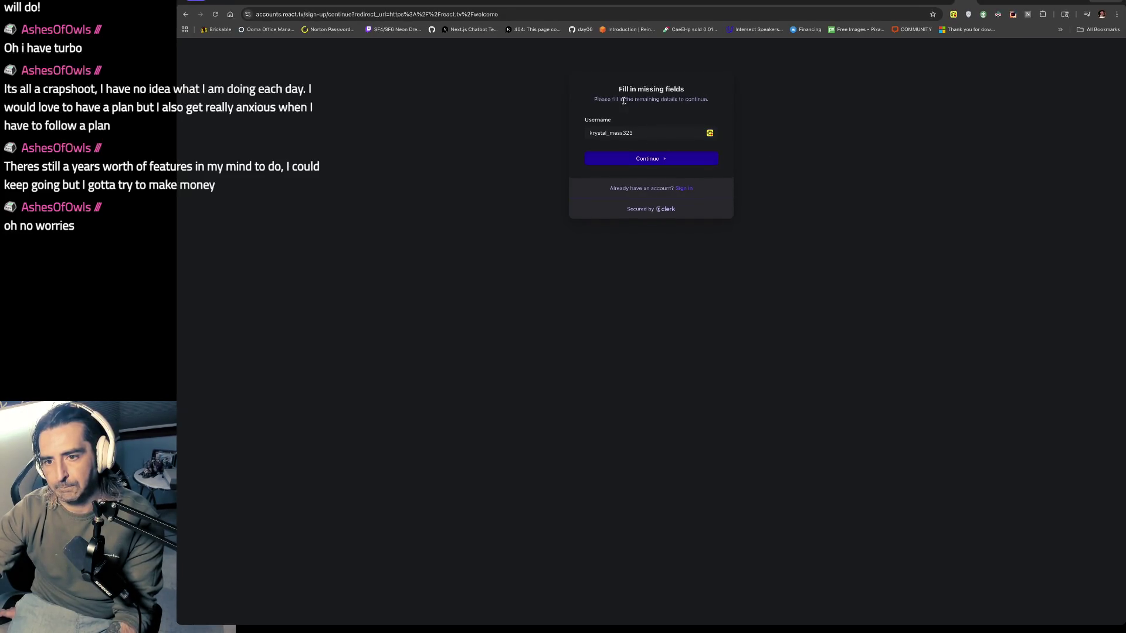
left_click(646, 156)
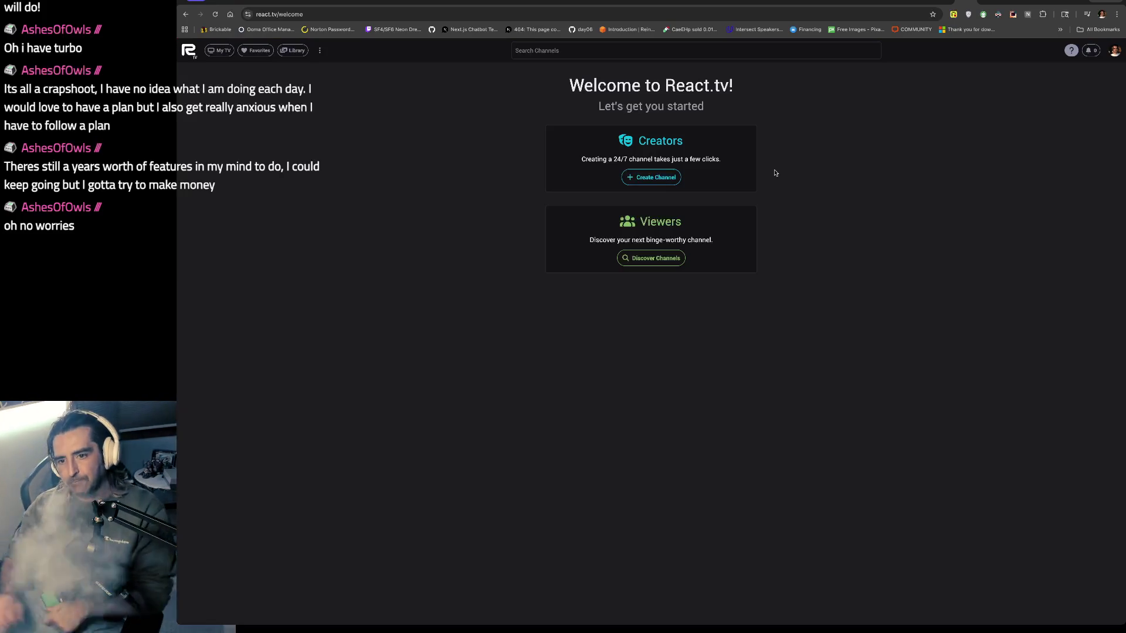
- Create a new react.tv channel named 'krystal_mess'
left_click(657, 178)
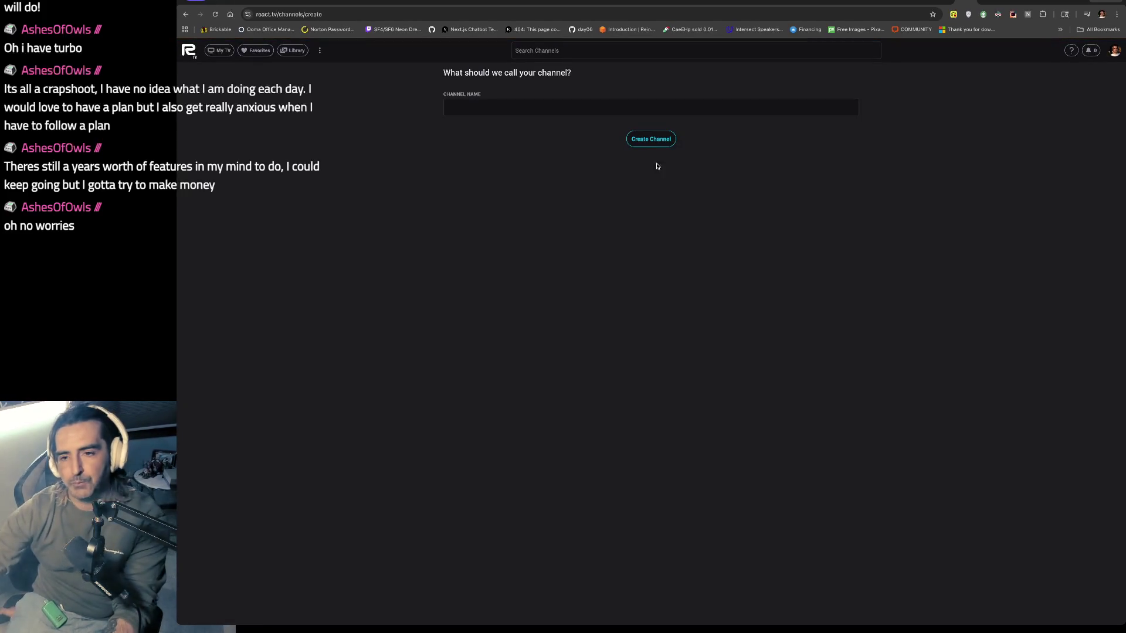
left_click(657, 105)
type("krystal_mess")
key("Return")
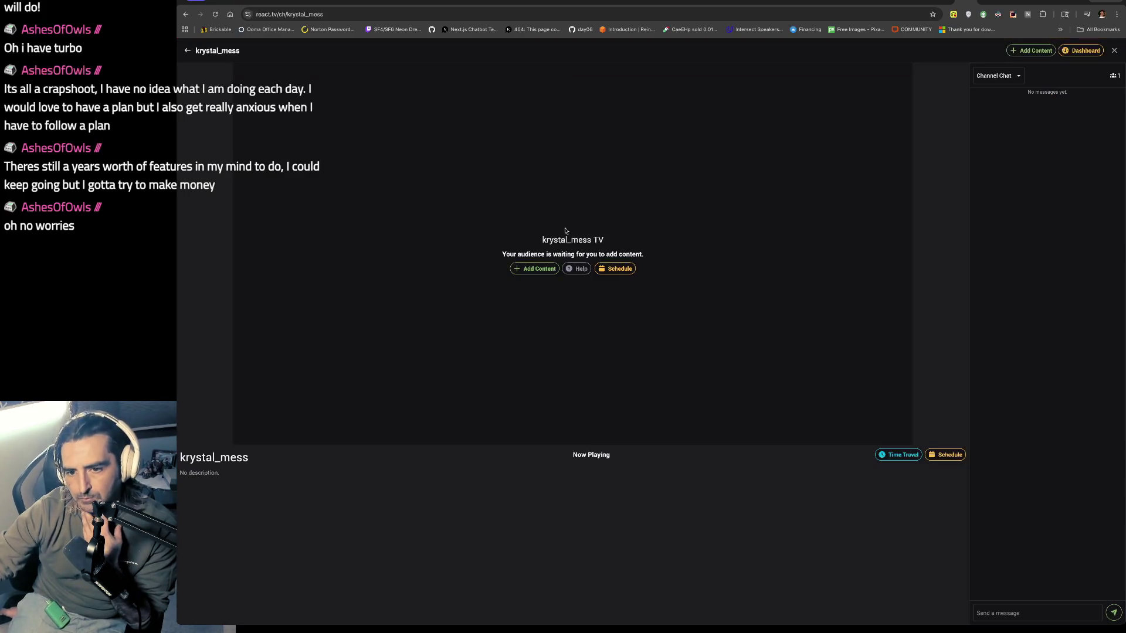
- Look at the channel's add-content wizard, then go back to the create-channel page
left_click_drag(566, 232, 561, 280)
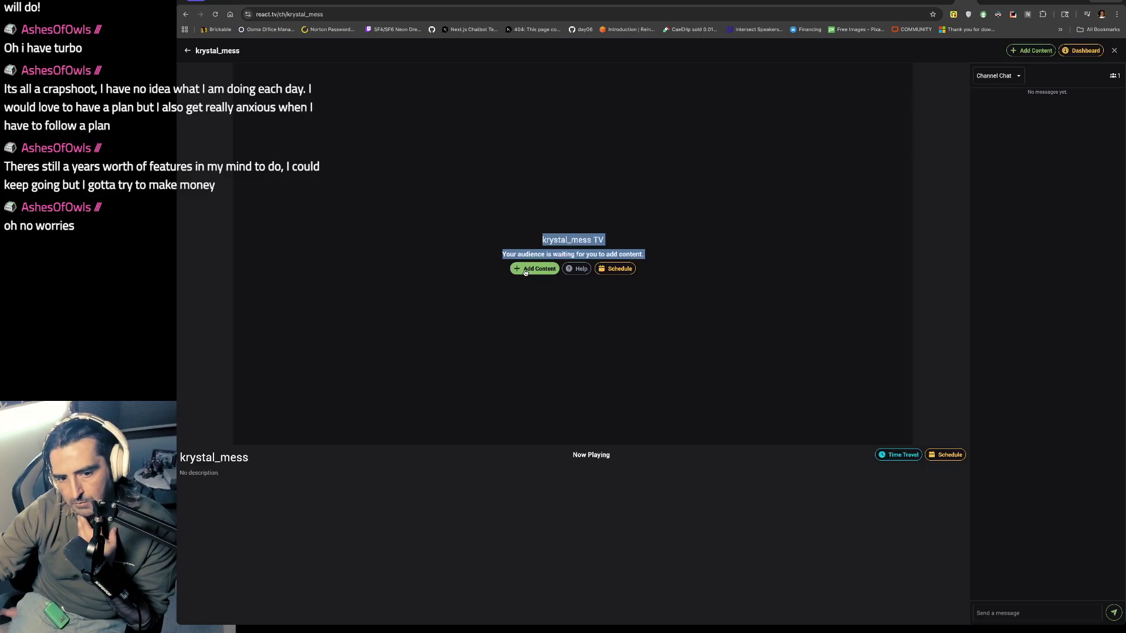
left_click(525, 272)
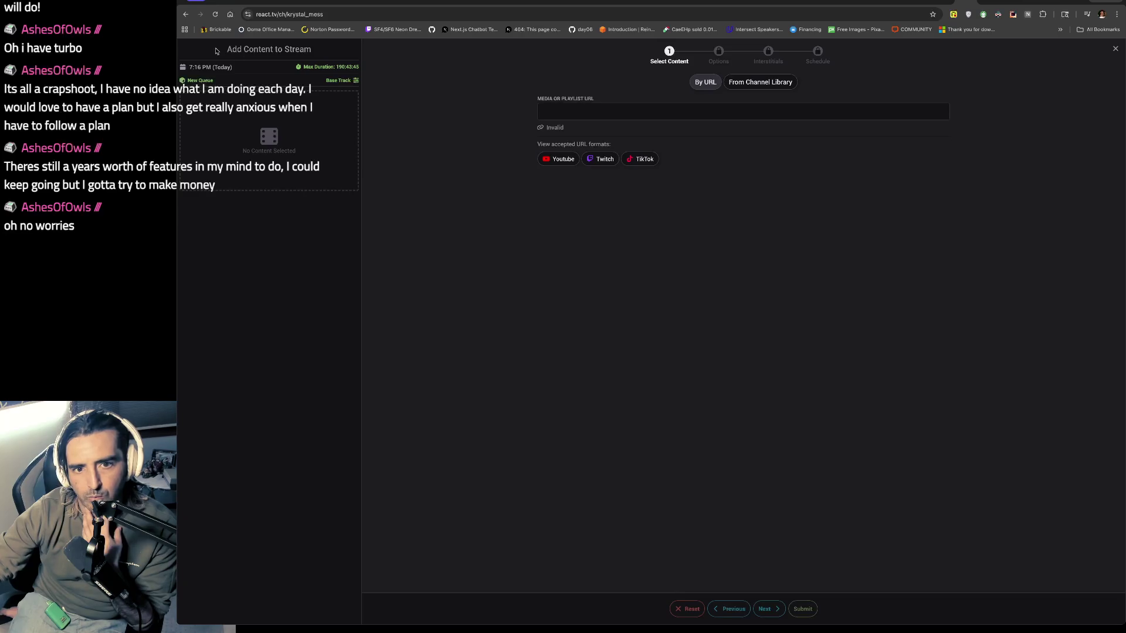
left_click(186, 14)
left_click(186, 14)
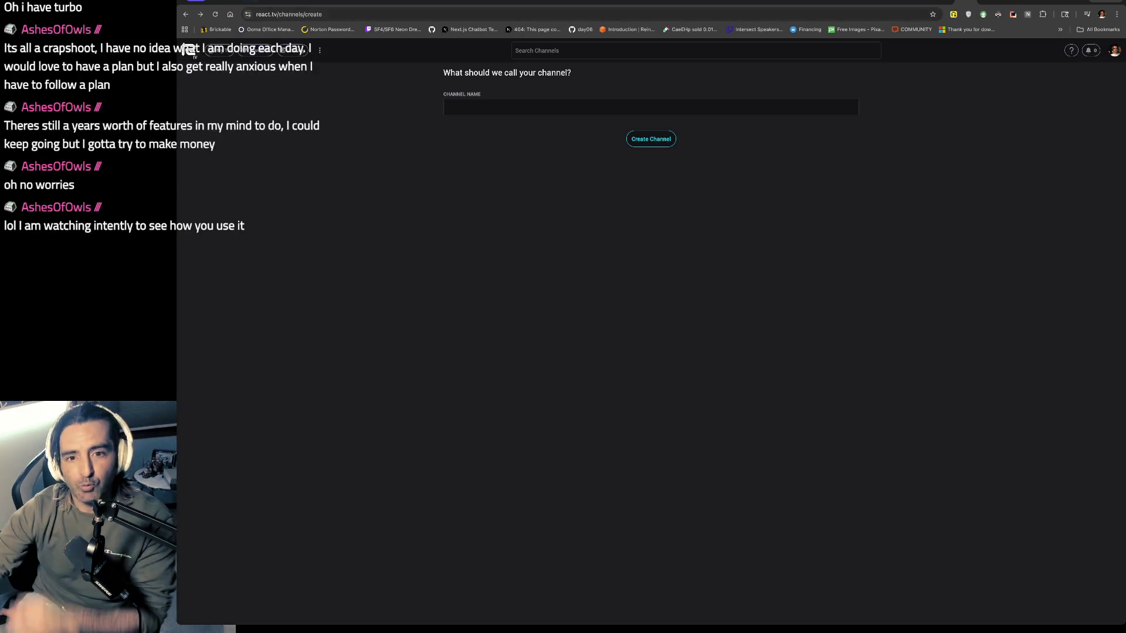
left_click(186, 14)
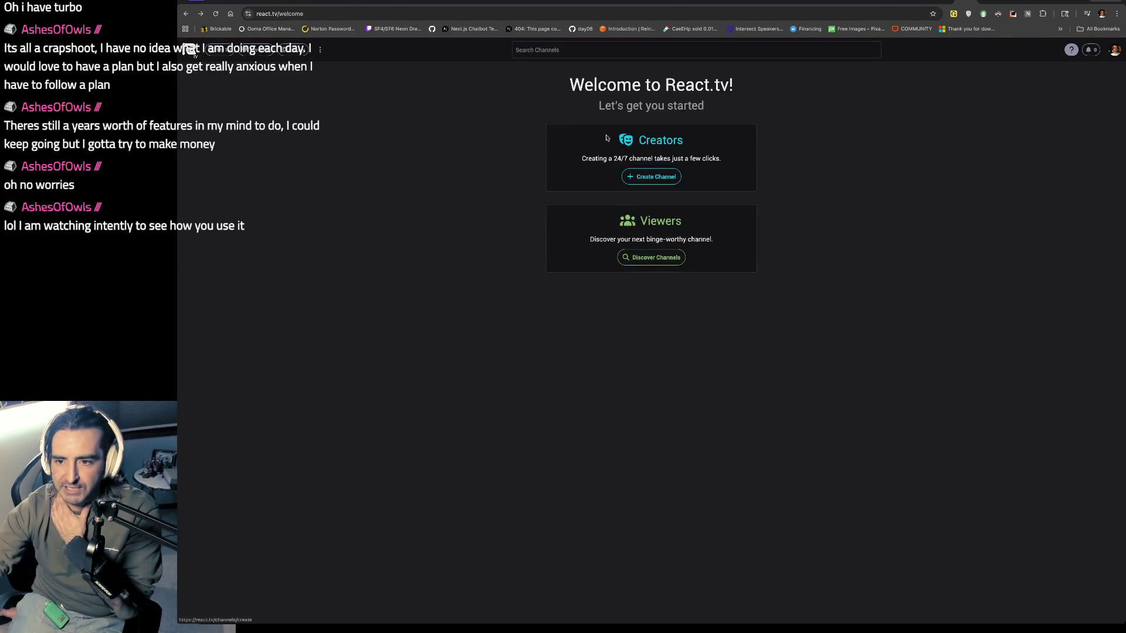
left_click_drag(610, 142, 610, 166)
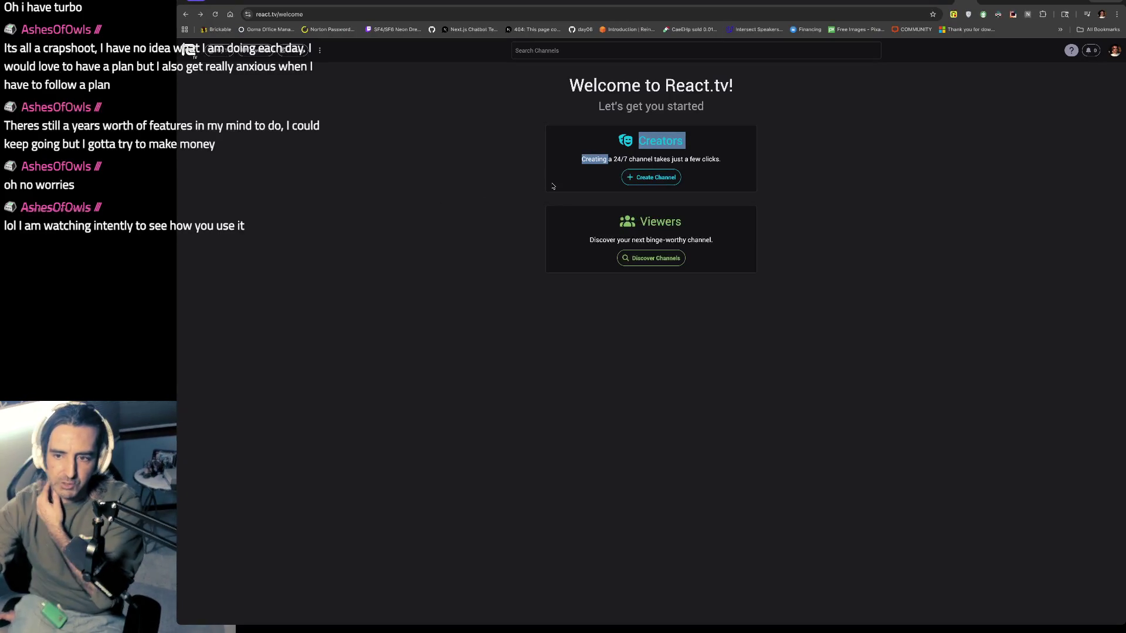
left_click(651, 177)
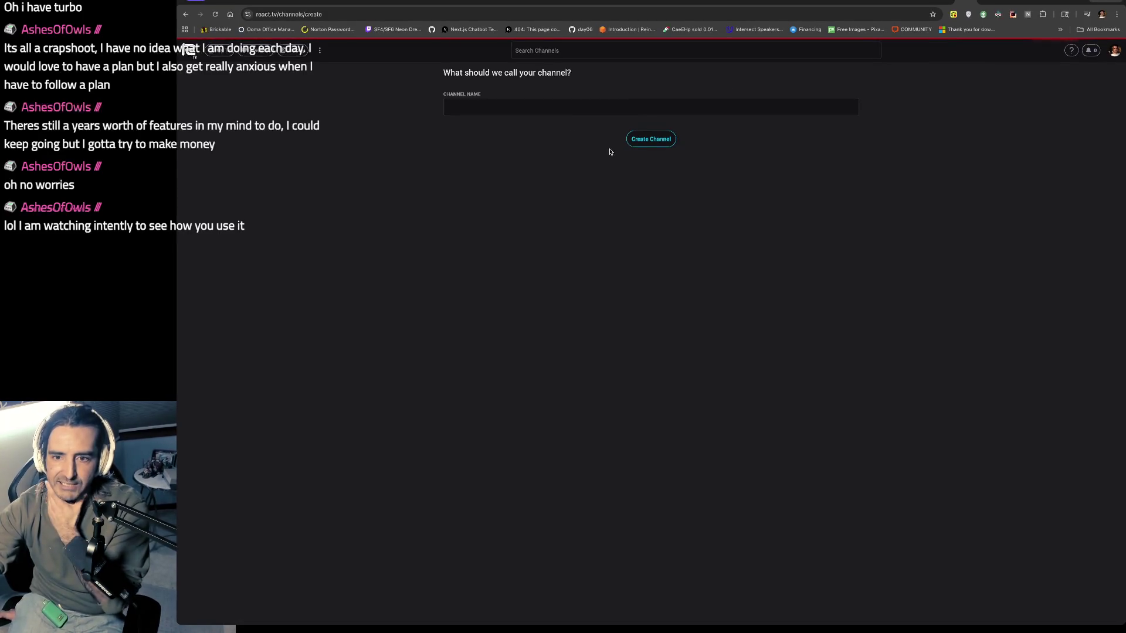
left_click(507, 109)
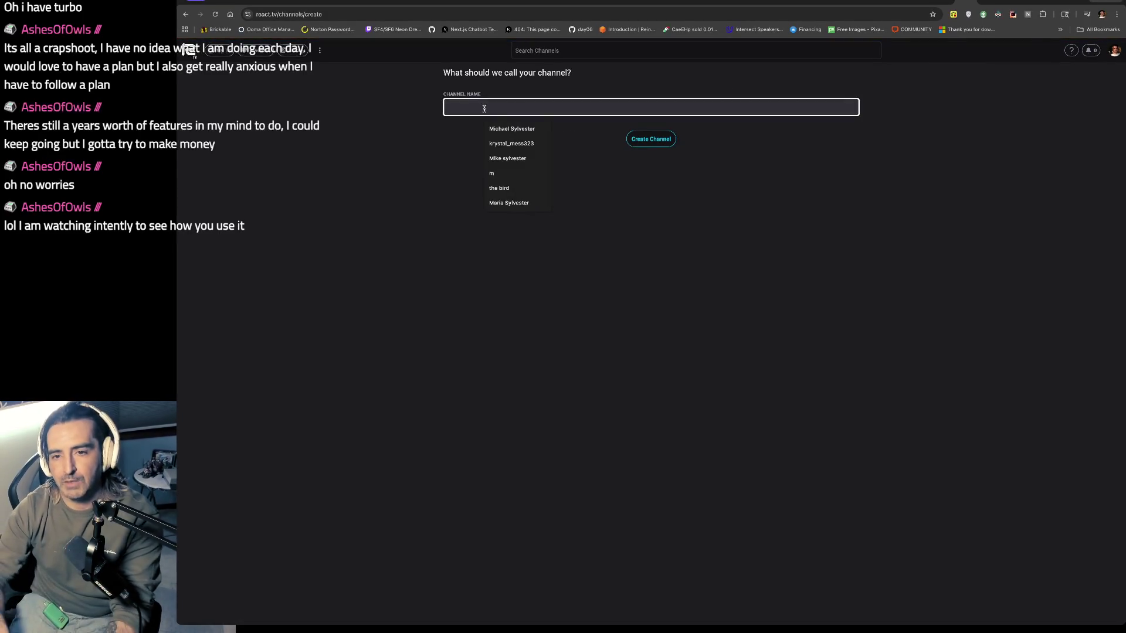
type("krystal_mess")
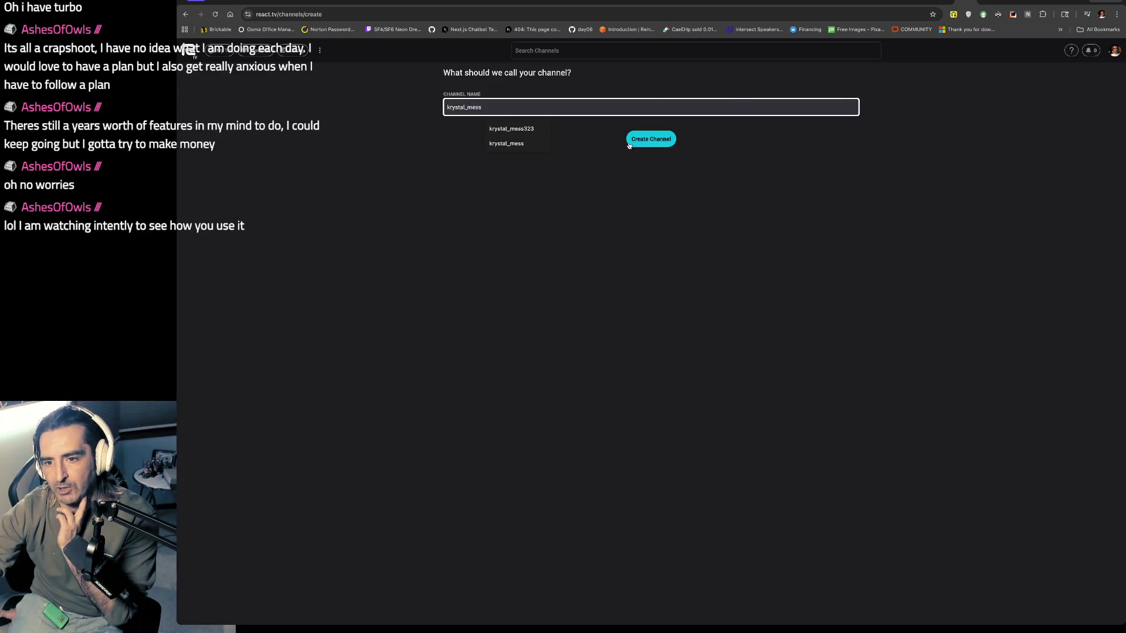
left_click(639, 142)
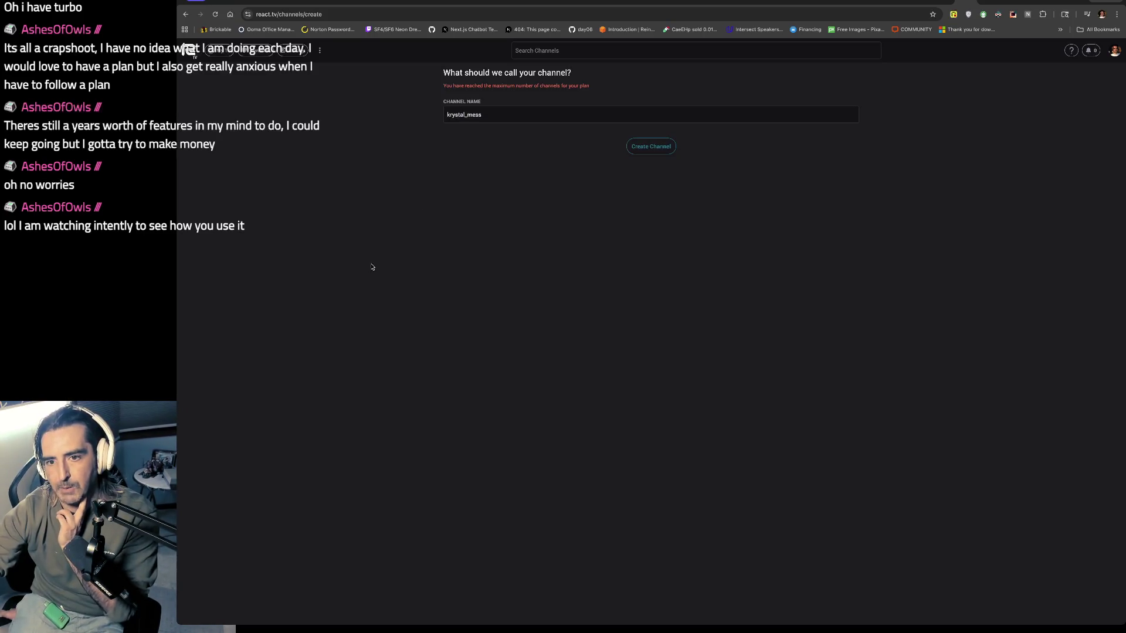
left_click(218, 50)
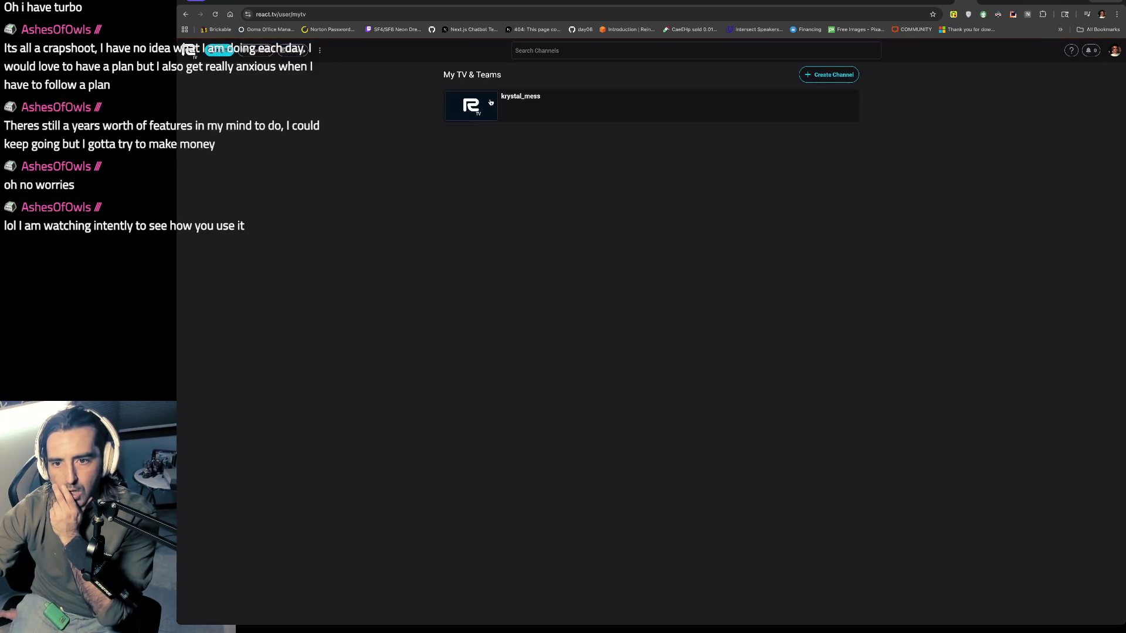
- Open krystal_mess's add-content wizard, show the accepted Twitch URL formats, and zoom to 150%
left_click(663, 109)
left_click(533, 269)
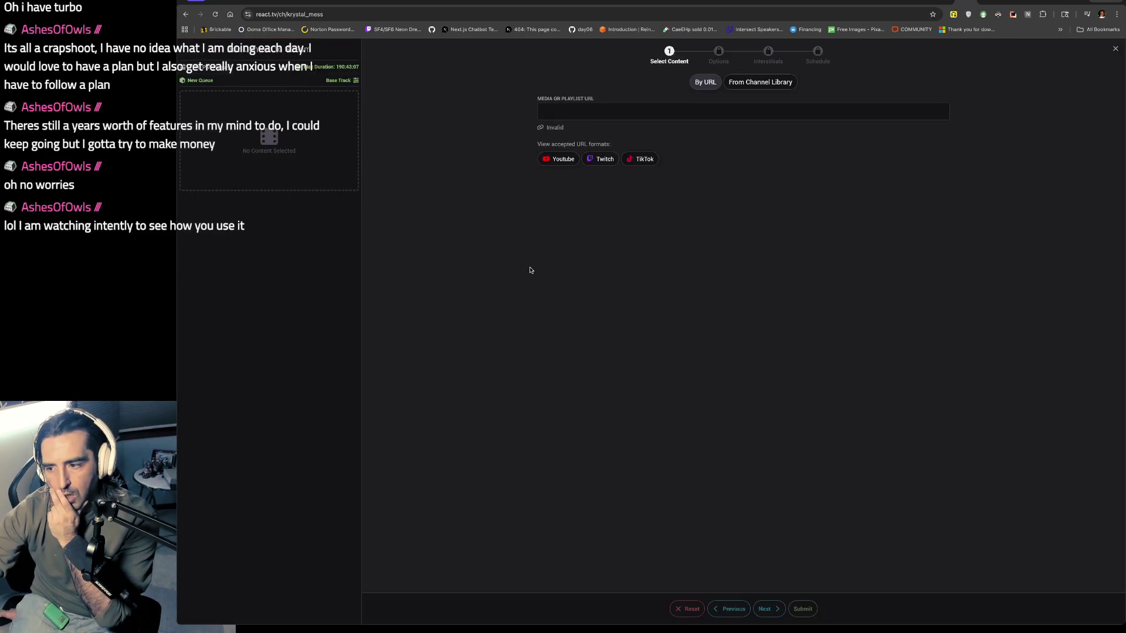
left_click(601, 159)
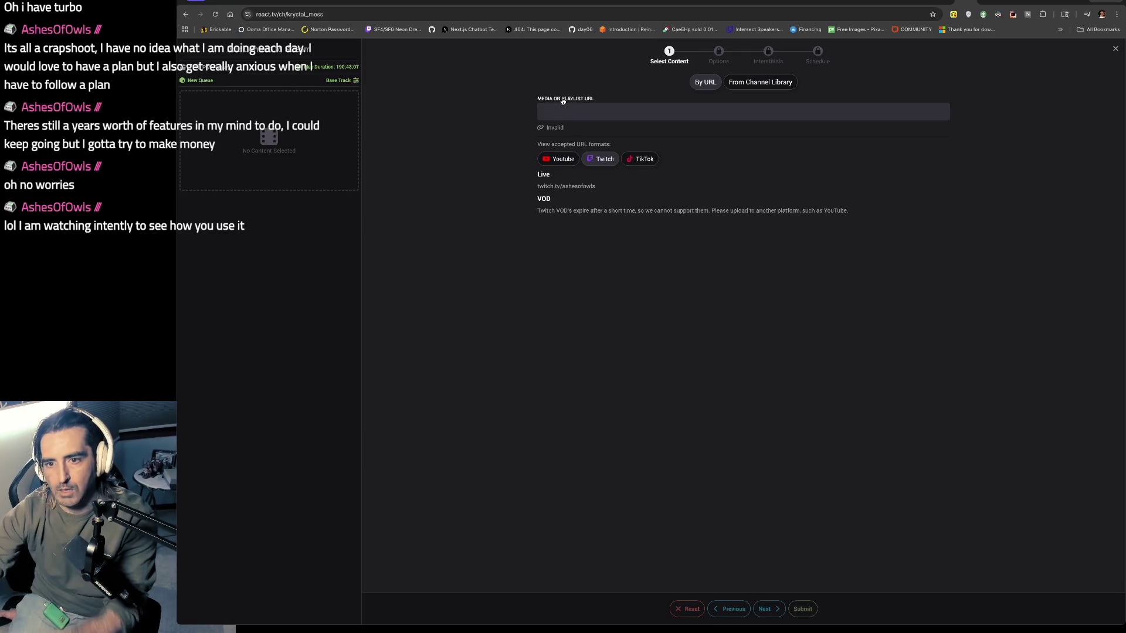
left_click_drag(616, 188, 498, 181)
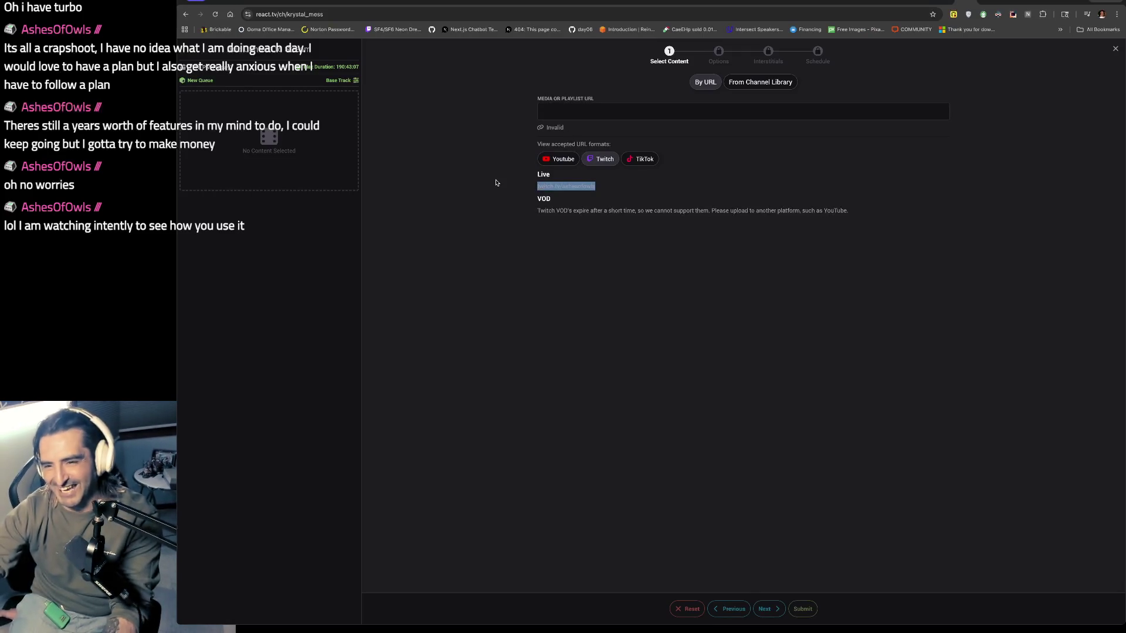
key("super+equal")
key("super+equal")
key("super+equal")
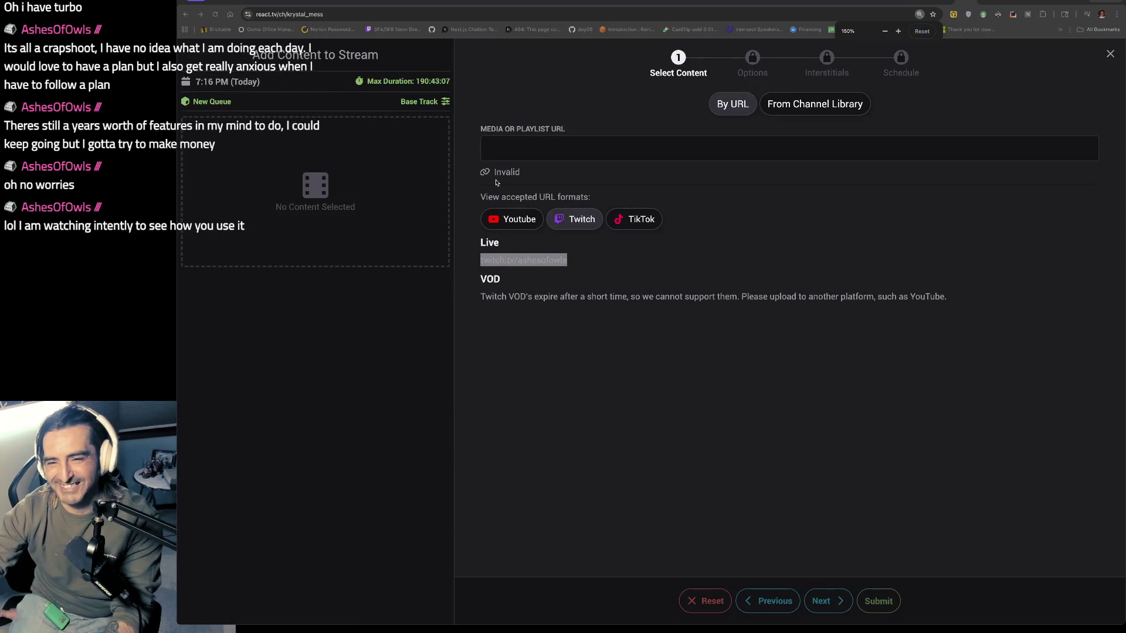
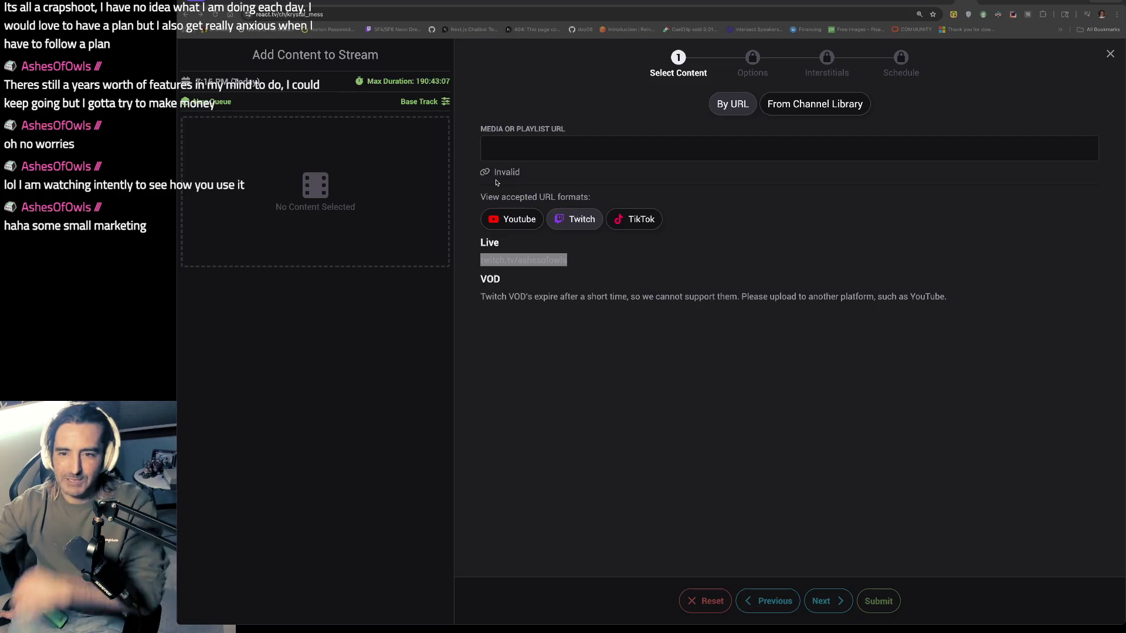
- Visit clipception.xyz in a new tab, browse its about and demo pages, and pick a demo streamer
key("ctrl+t")
type("clipception.xyz")
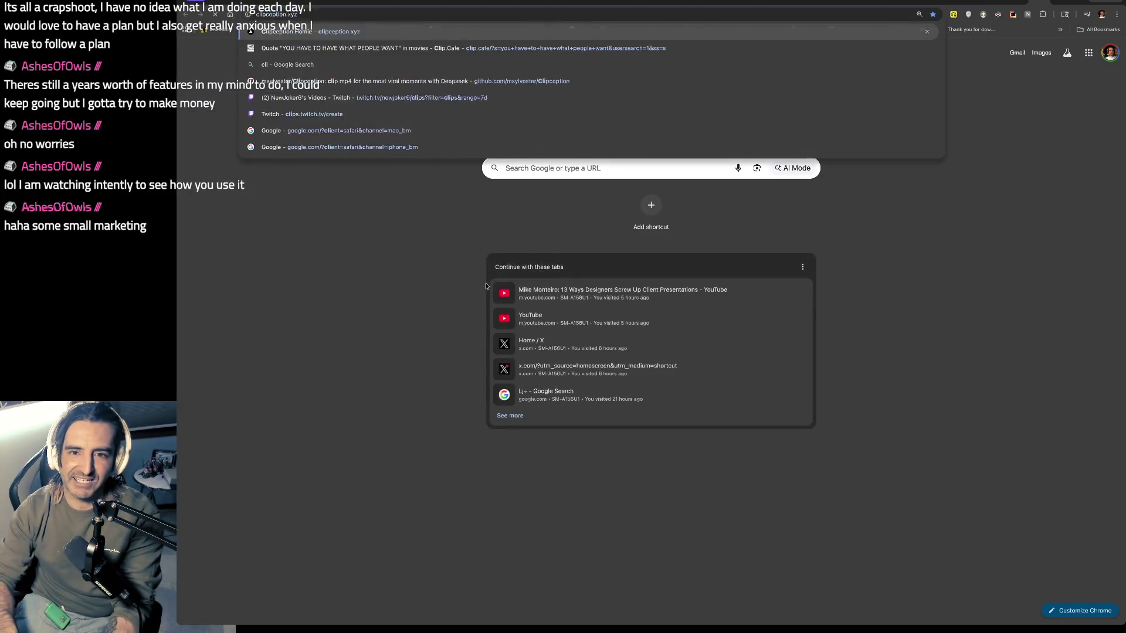
key("Return")
left_click(754, 402)
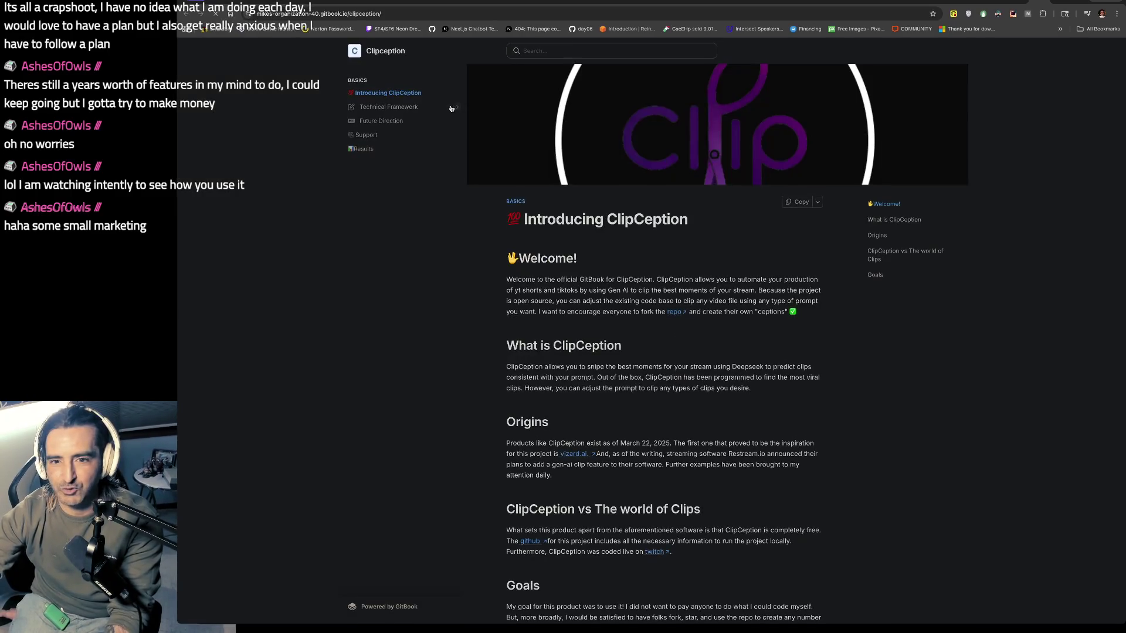
left_click(186, 14)
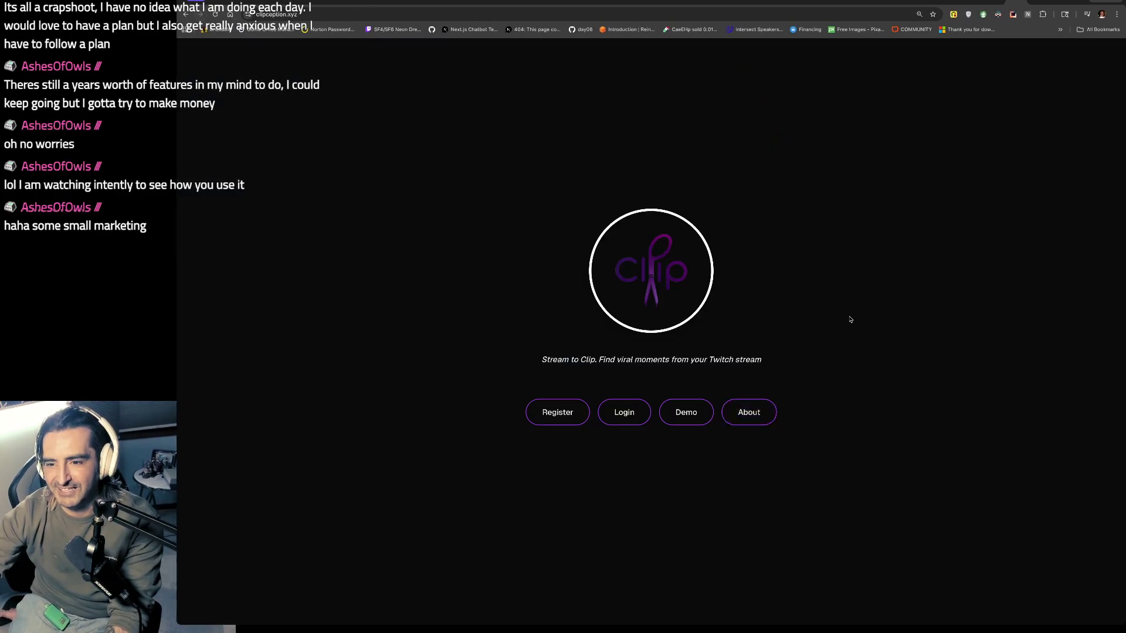
left_click(687, 412)
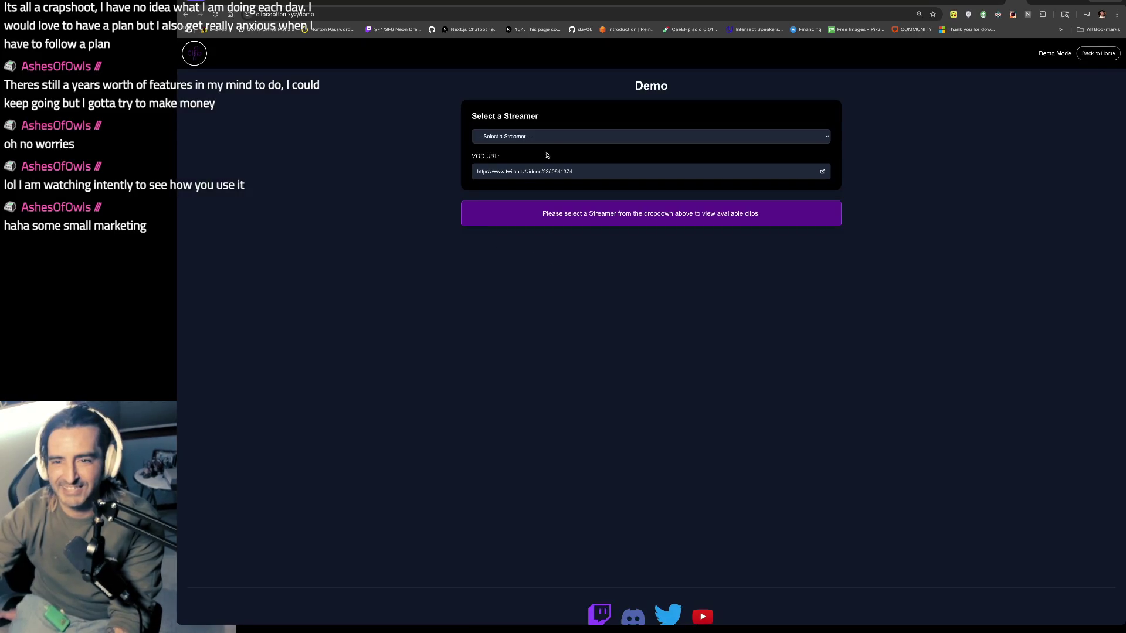
left_click(539, 136)
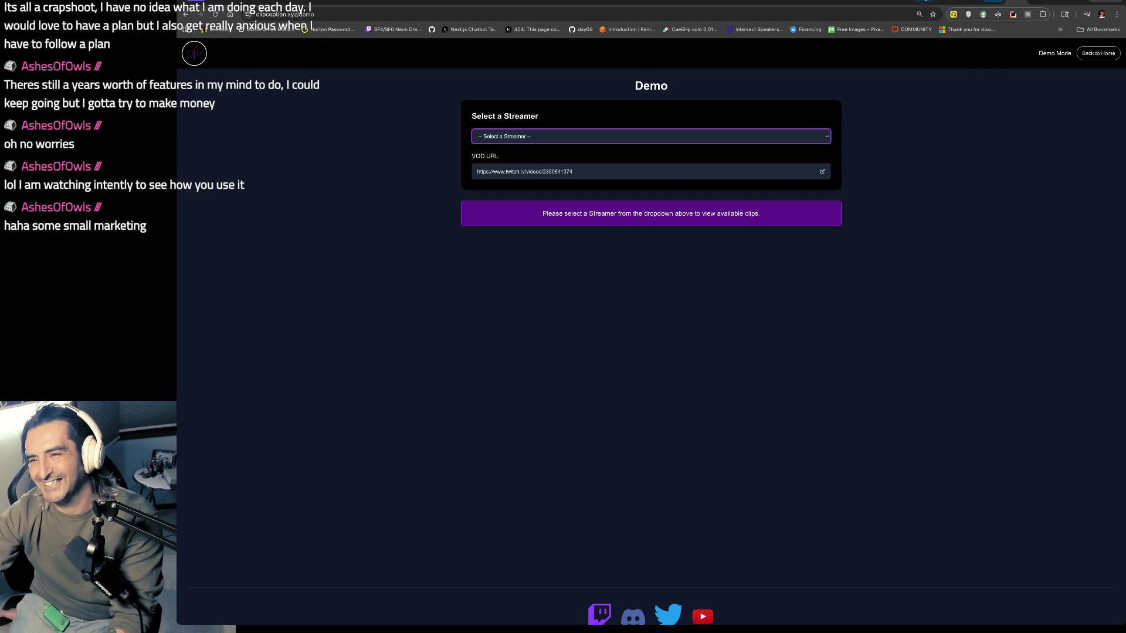
left_click(938, 4)
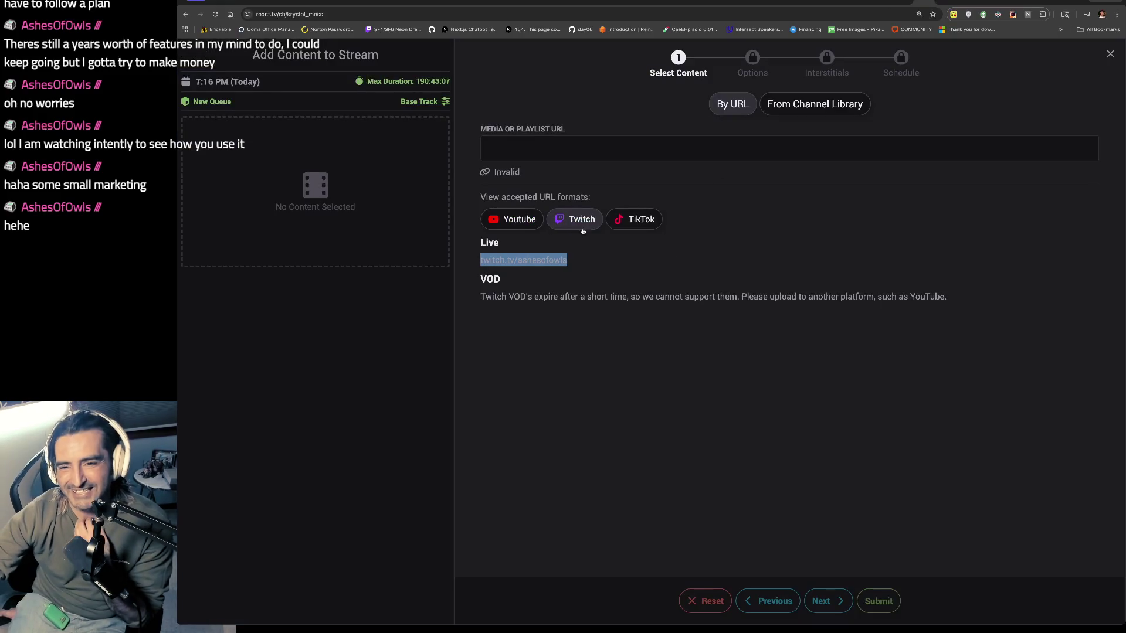
- Enter twitch.tv/krystal_mess323 as the media URL so the livestream preview loads
left_click(555, 149)
type("wit")
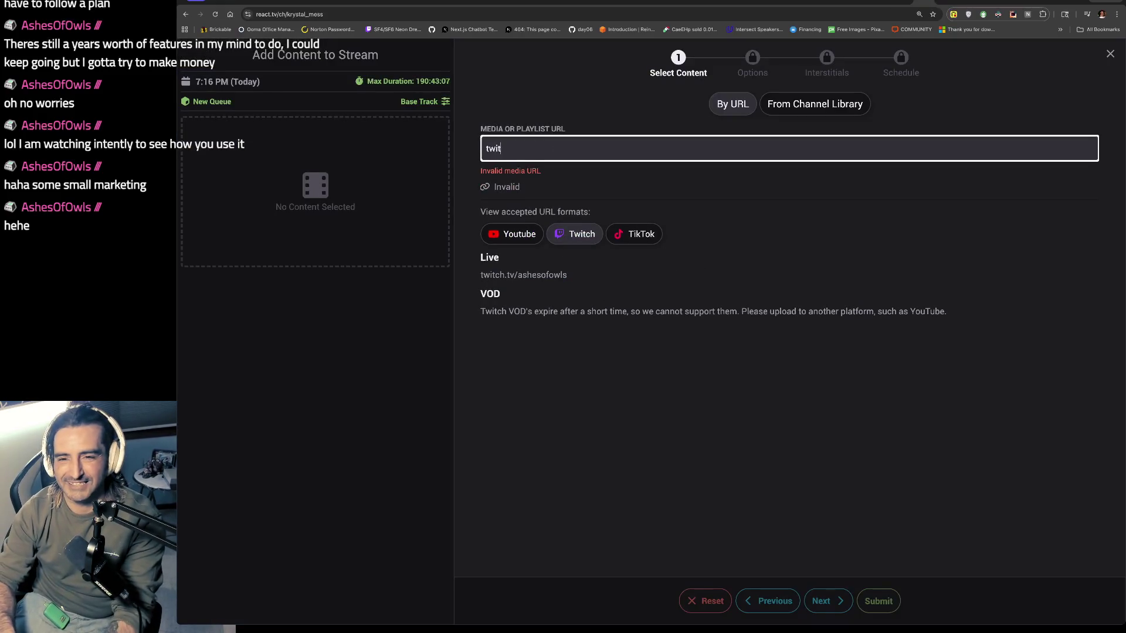
type("ch.tv/krystal")
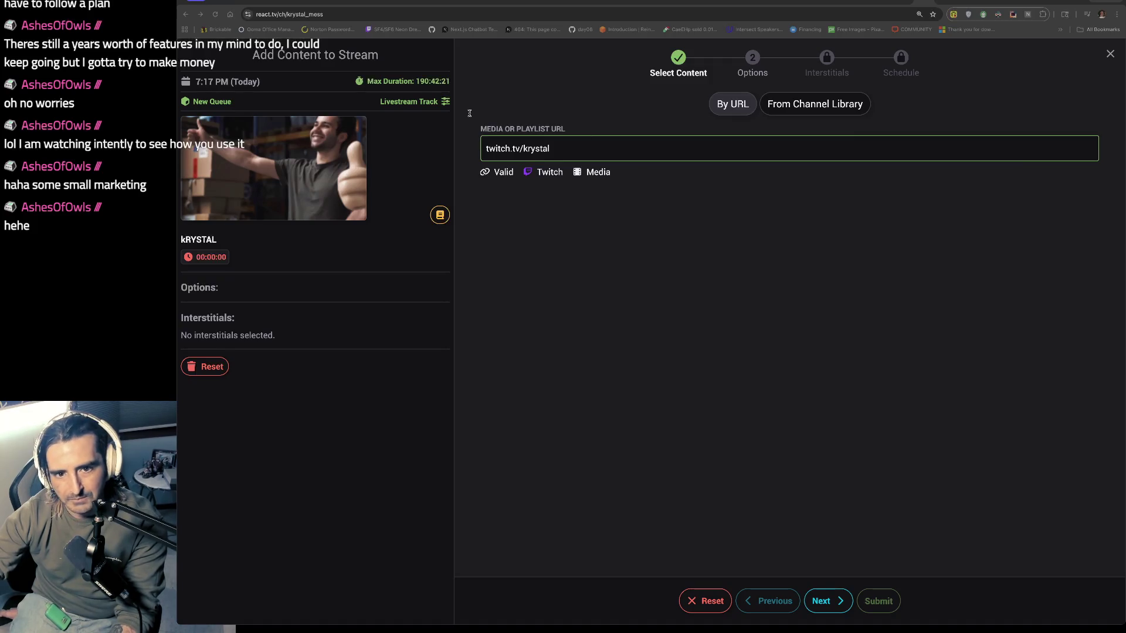
left_click(686, 146)
type("mess323")
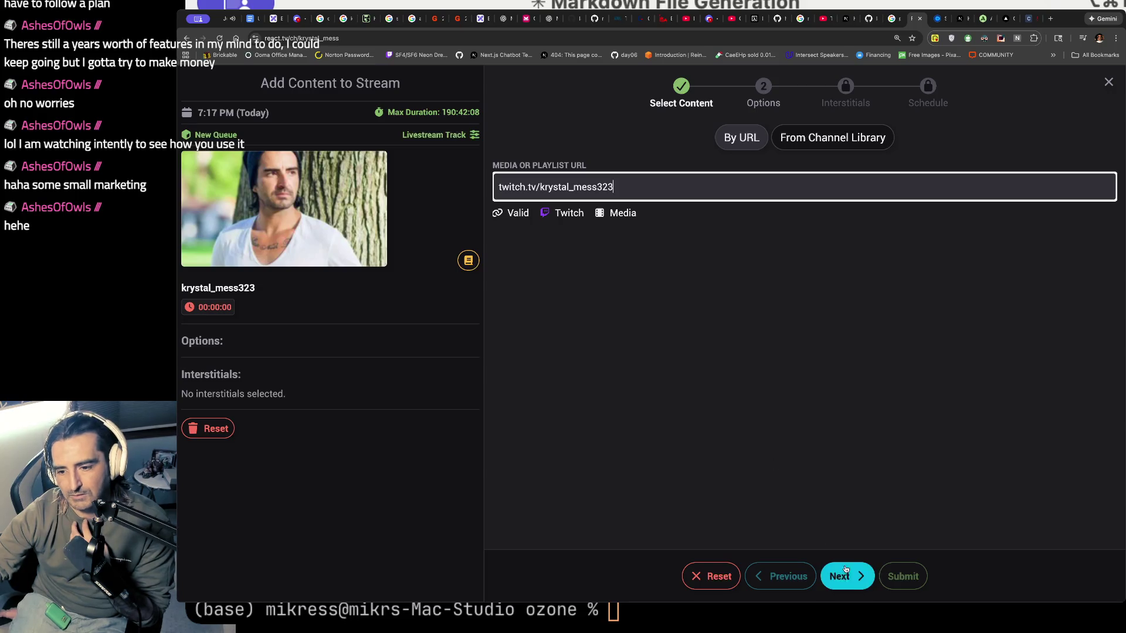
- Set the livestream item's duration to 1 hour
left_click(846, 571)
left_click(794, 174)
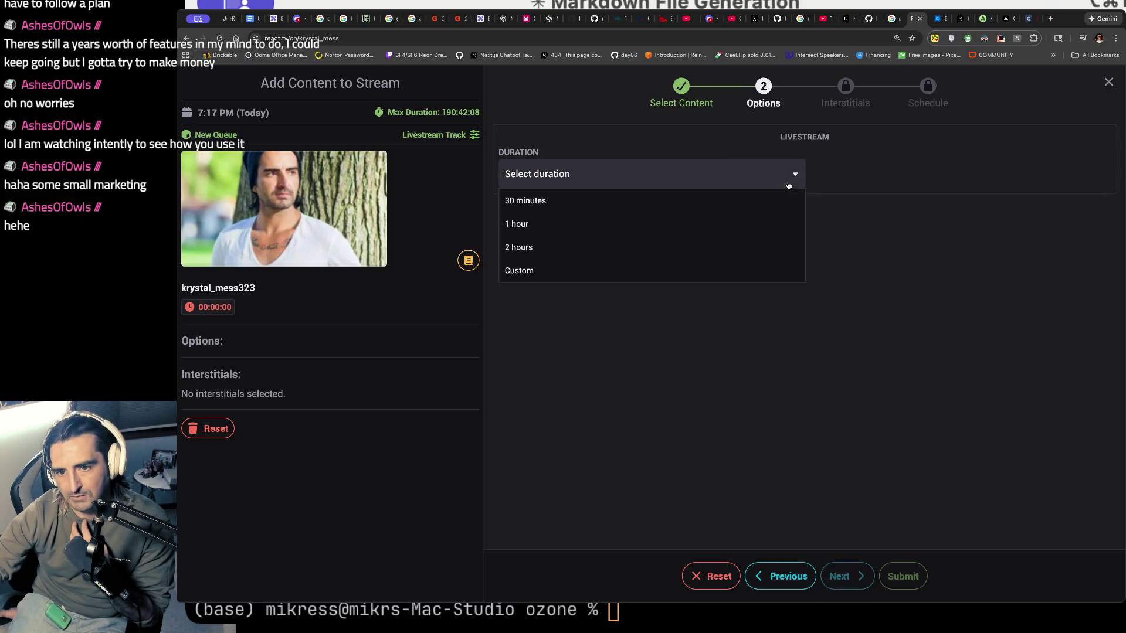
left_click(727, 270)
left_click(710, 185)
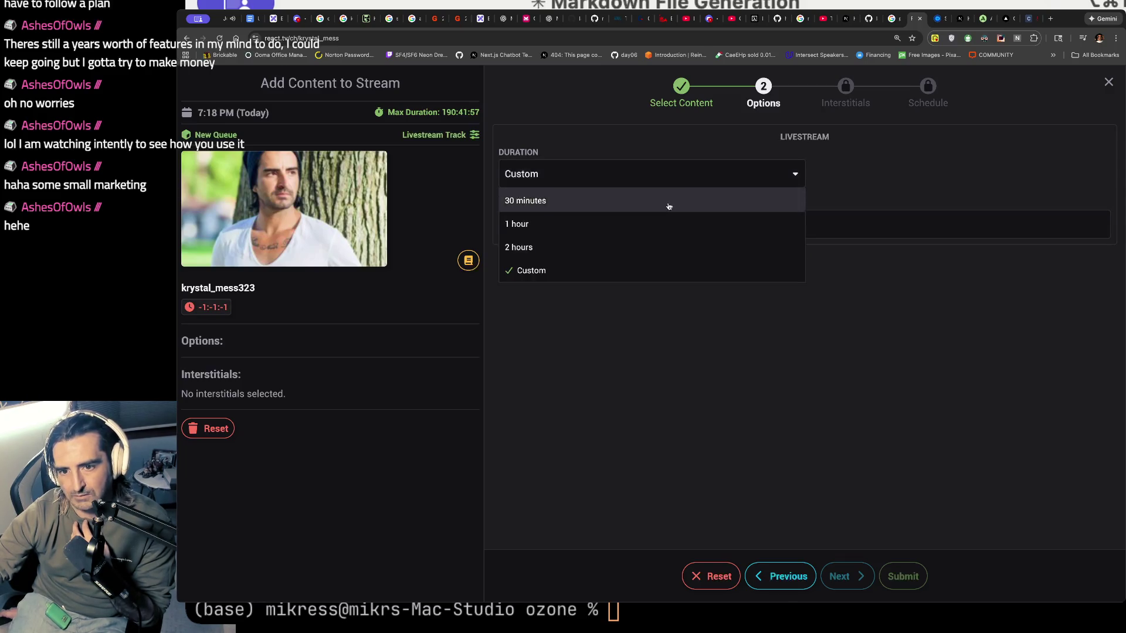
left_click(665, 223)
- Set Interstitials to None, reverting an Up Next choice, and advance to scheduling
left_click(842, 576)
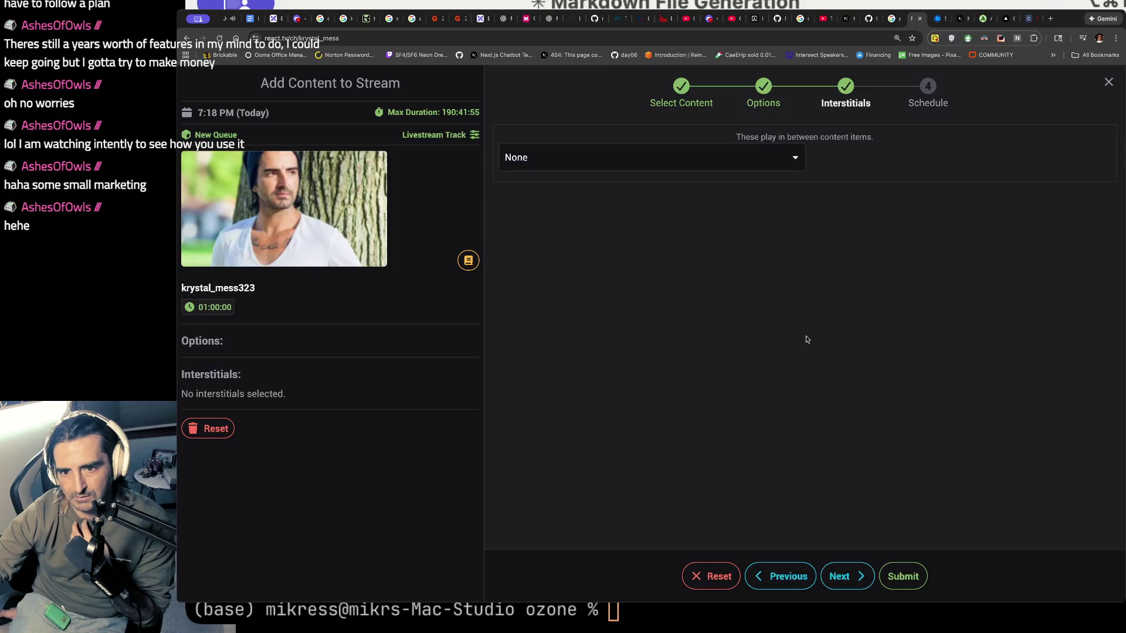
left_click(753, 163)
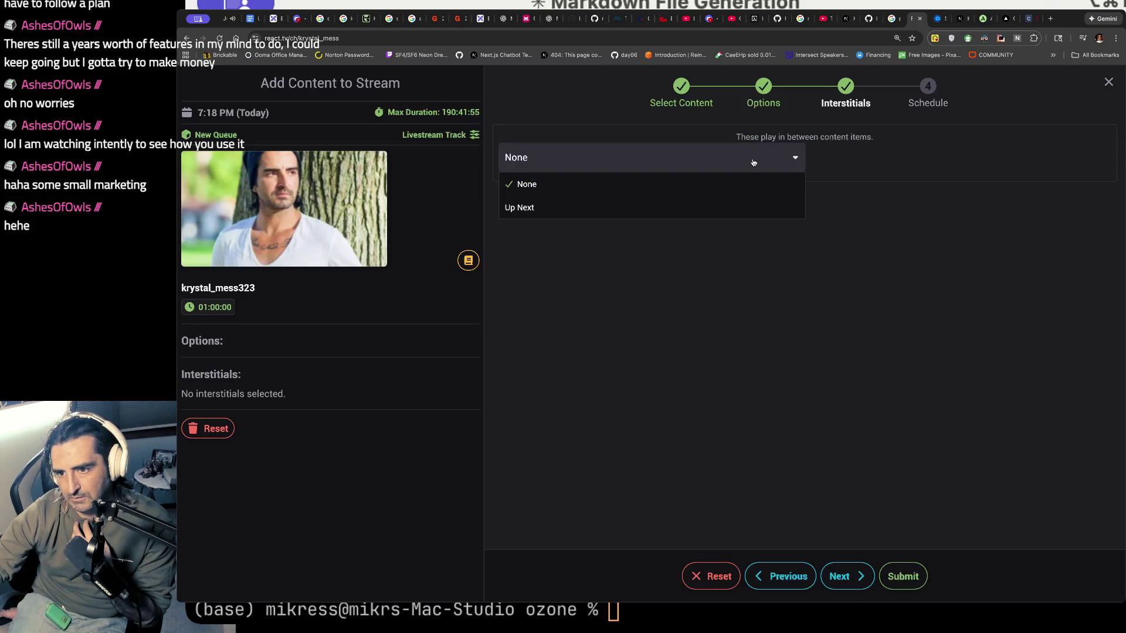
left_click(720, 207)
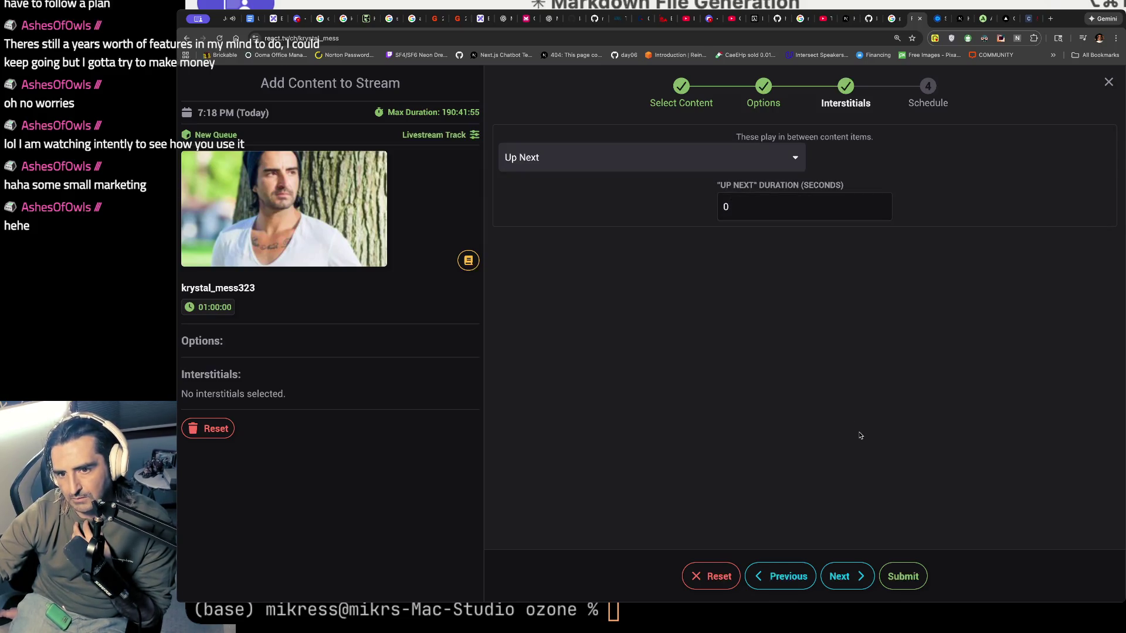
left_click(716, 160)
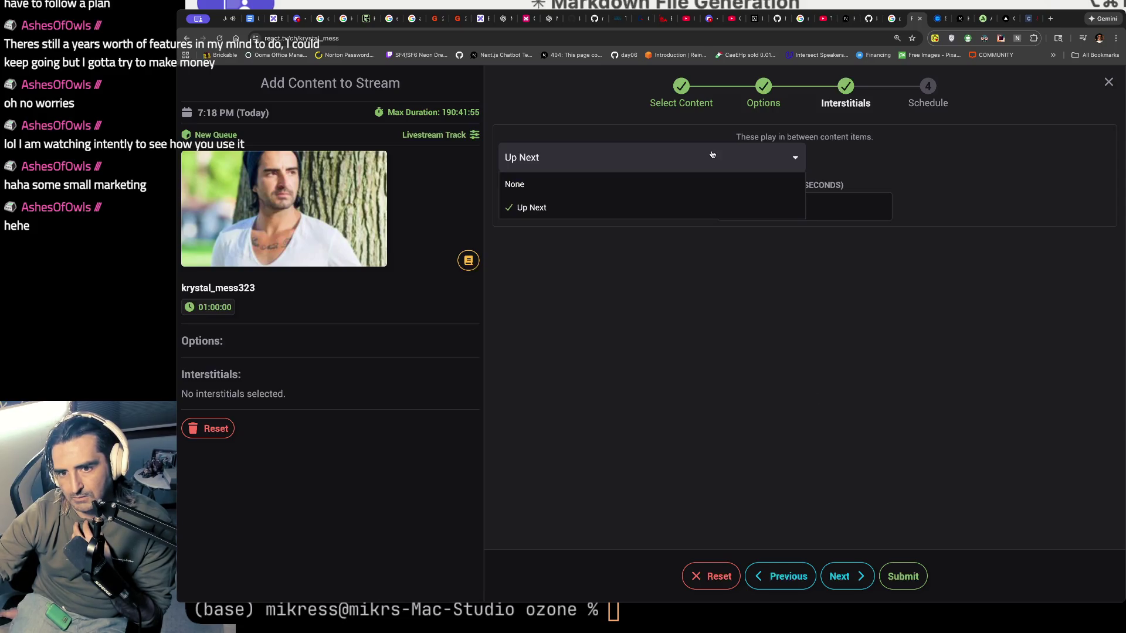
left_click(679, 194)
left_click(856, 576)
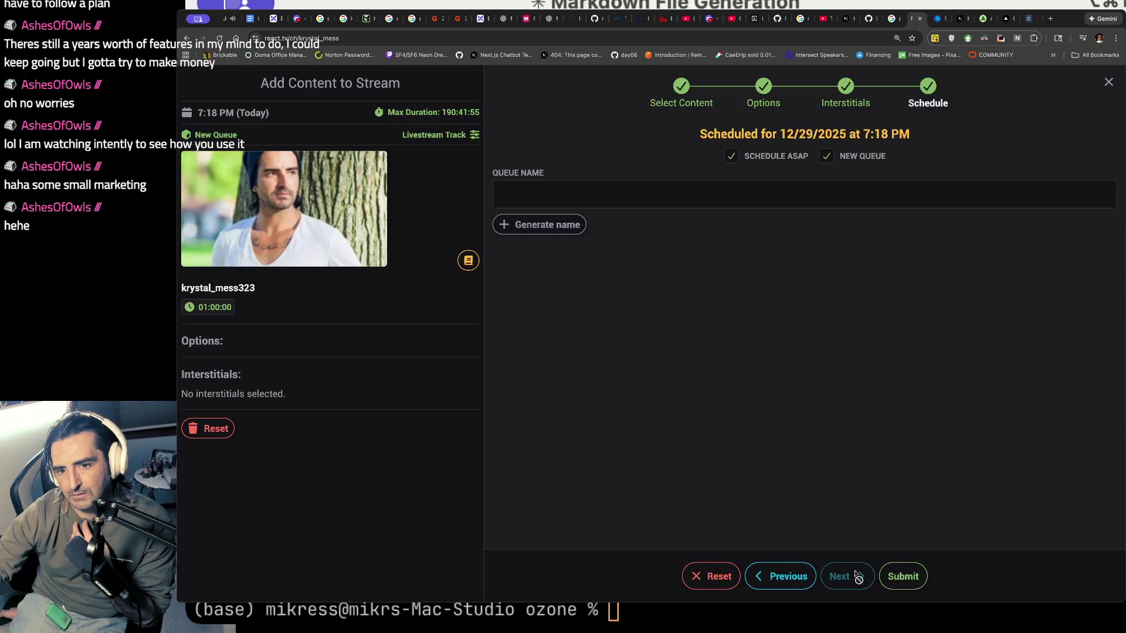
- Replace the typed queue name with the generated name dramatic-hero, submit, then close the wizard
left_click_drag(713, 135, 720, 172)
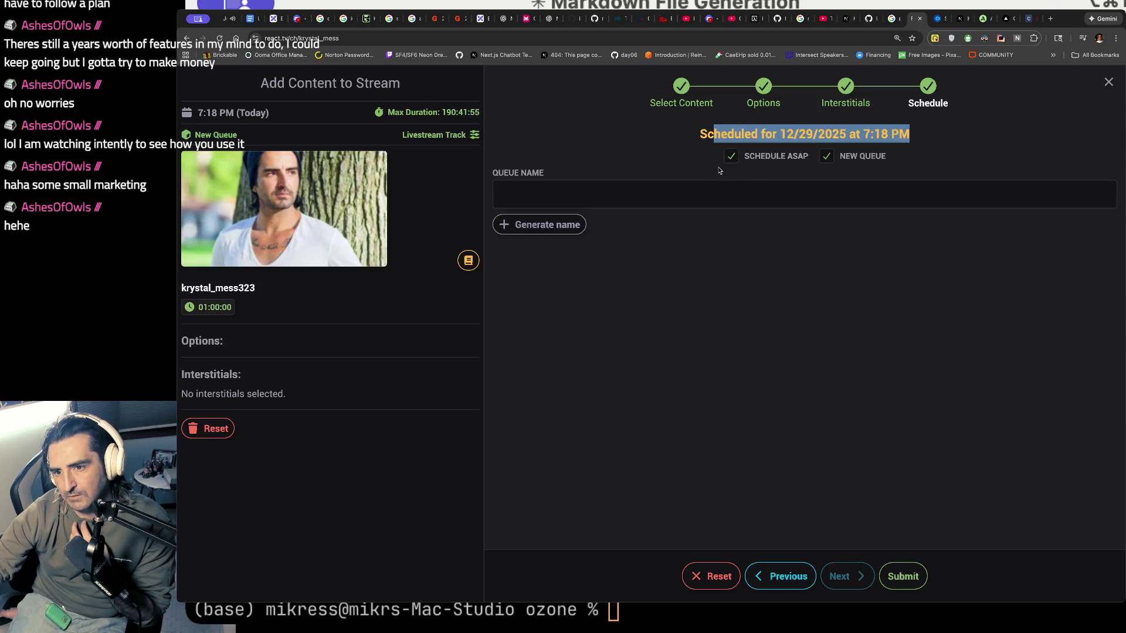
left_click(698, 193)
type("krystal_qu")
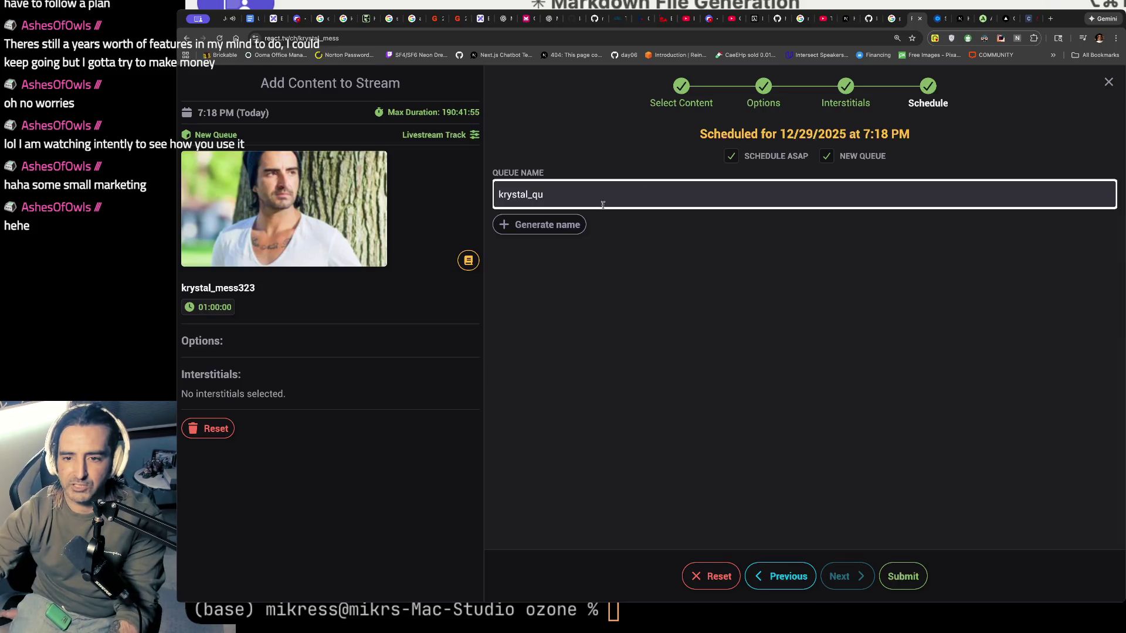
left_click(539, 225)
left_click(902, 578)
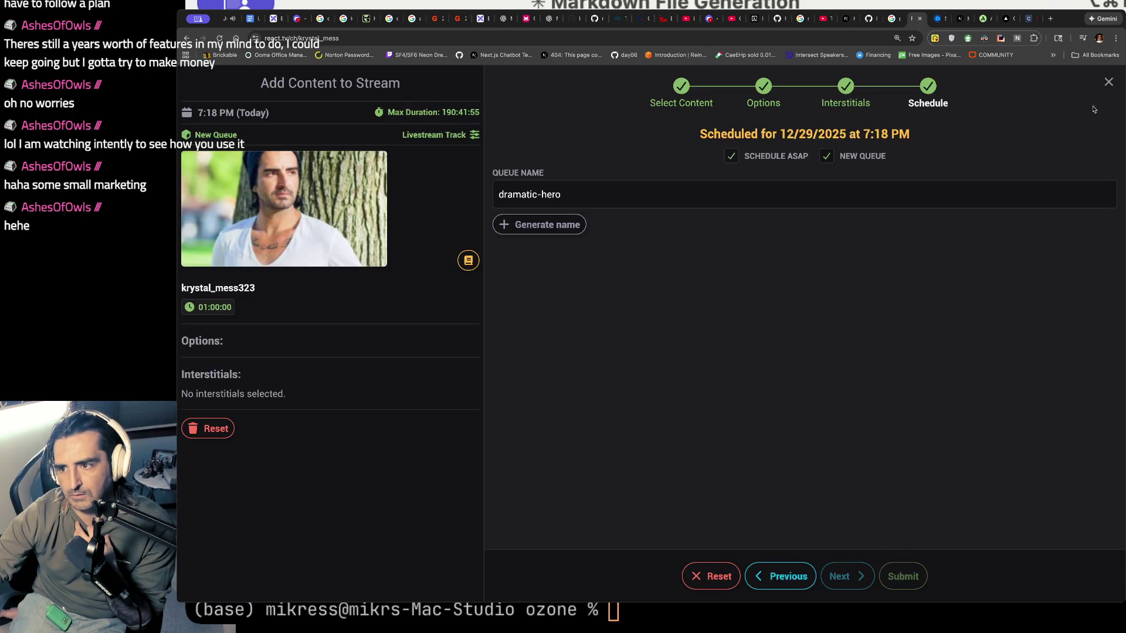
mouse_move(734, 134)
left_mouse_down()
mouse_move(799, 204)
mouse_move(877, 156)
left_mouse_up()
left_click(1109, 82)
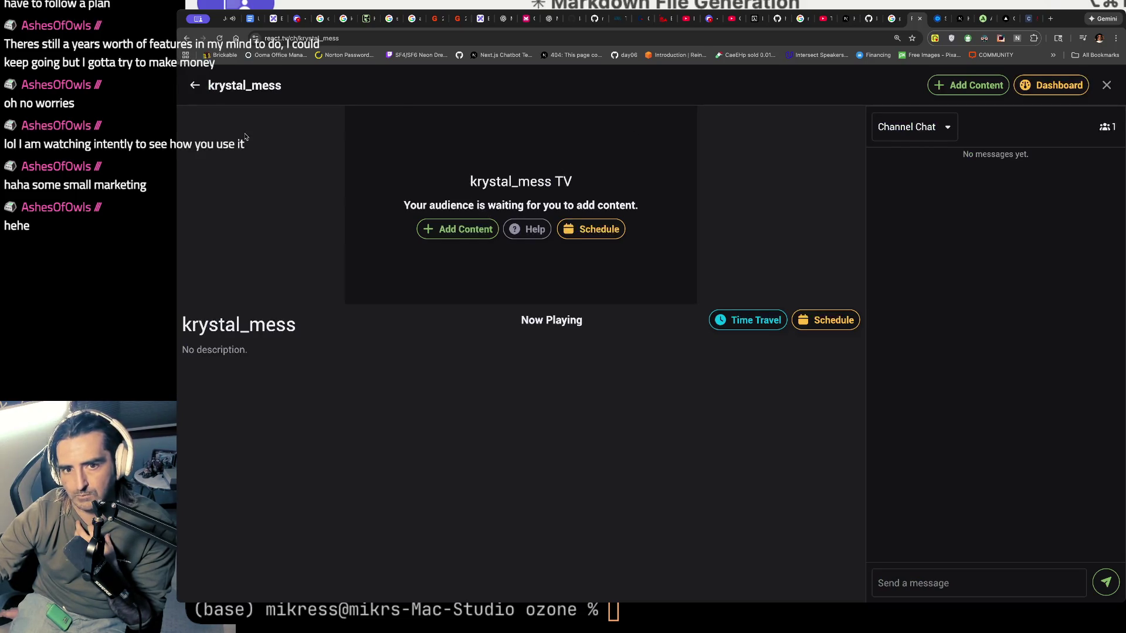
- Return to Discover and start Add Content for krystal_mess TV
left_click(200, 93)
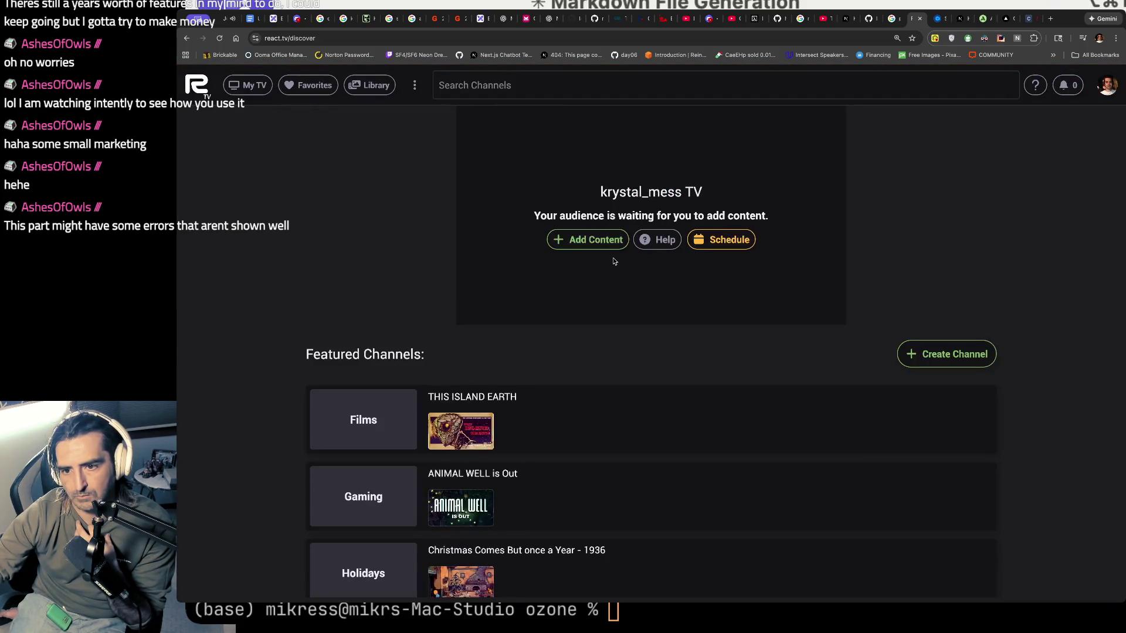
left_click_drag(567, 216, 568, 237)
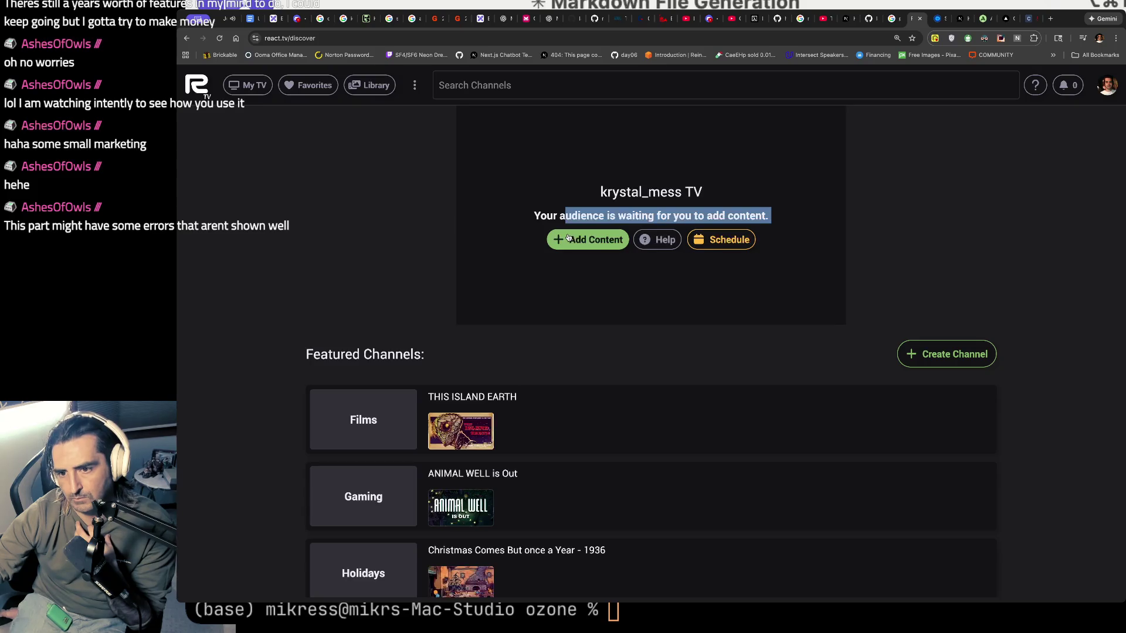
left_click(568, 238)
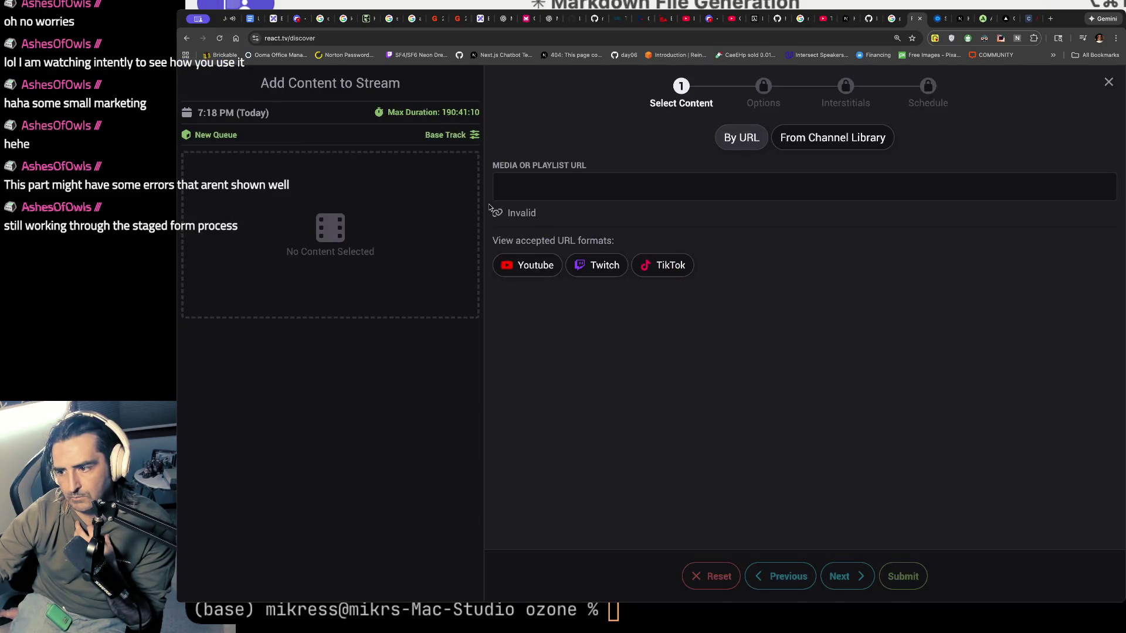
- Enter twitch.tv/krystal_mess323 as the media URL
left_click(597, 265)
left_click(570, 186)
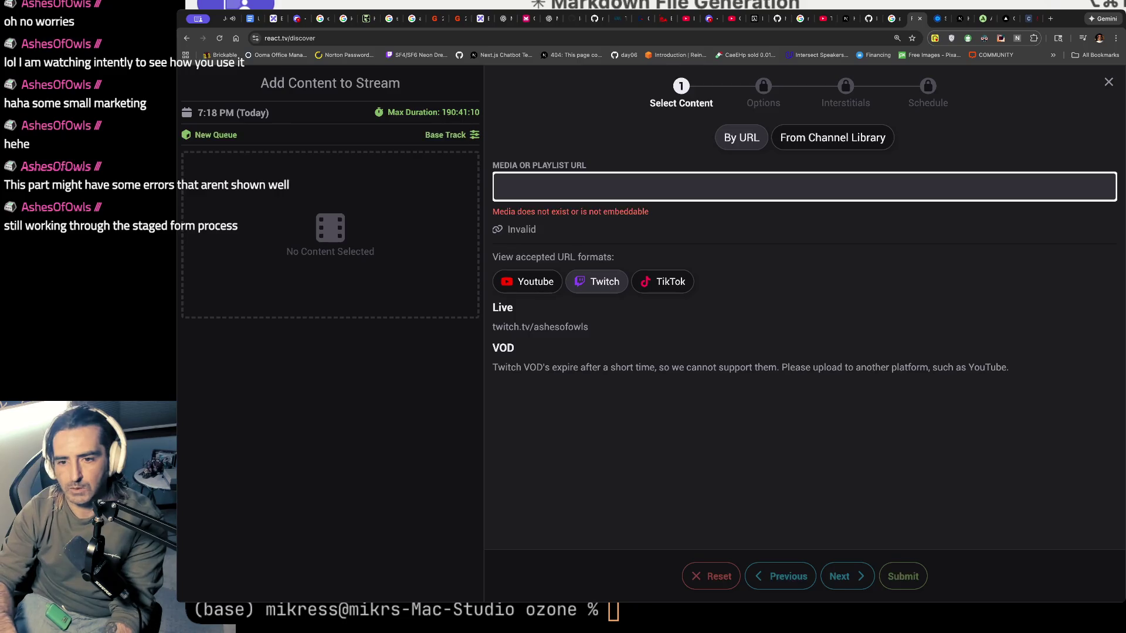
type("twitch.tv/")
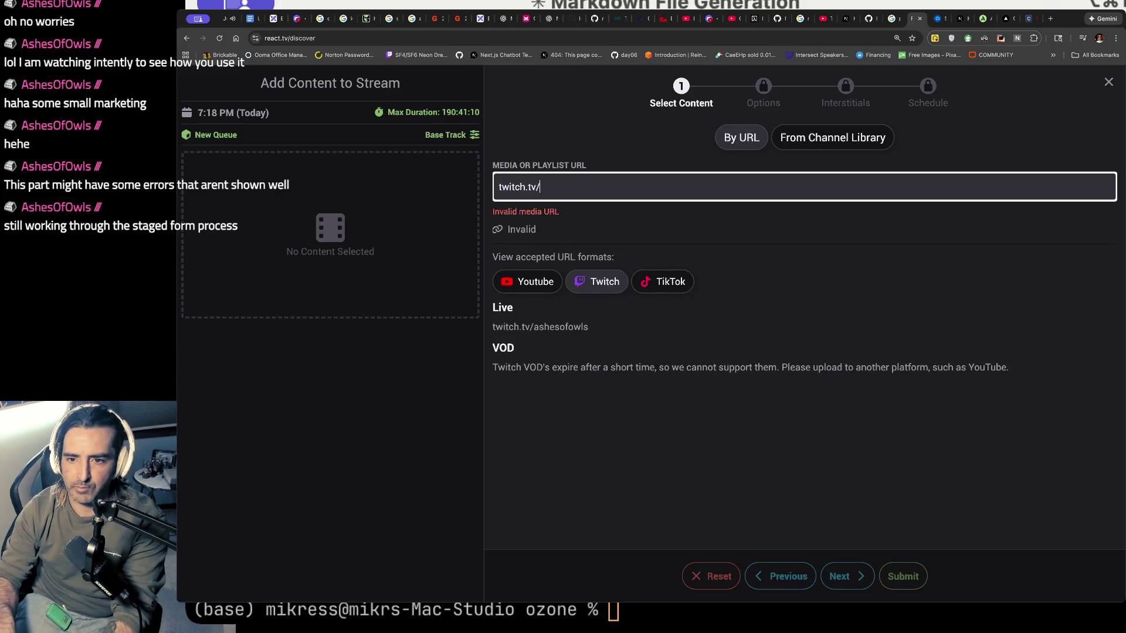
type("kry")
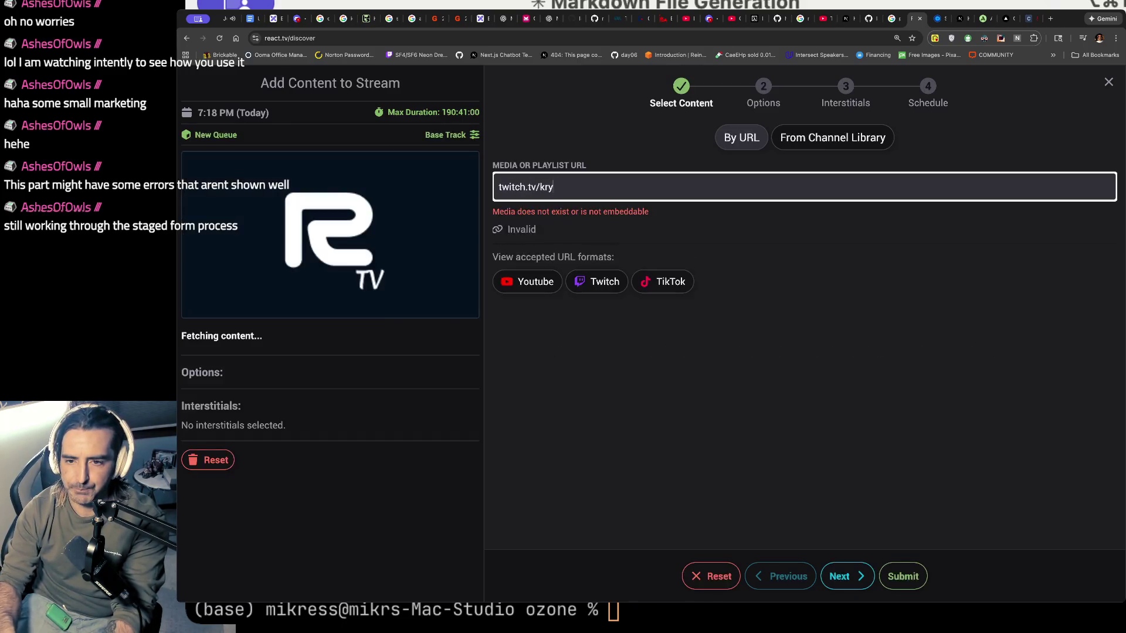
type("stal_mess323")
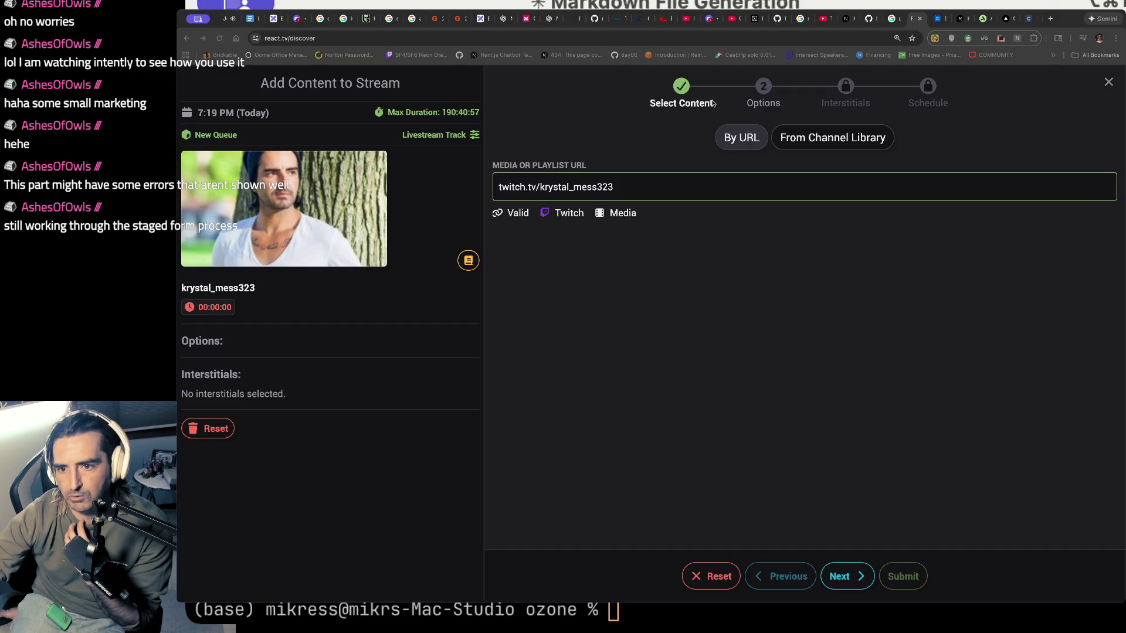
left_click(736, 186)
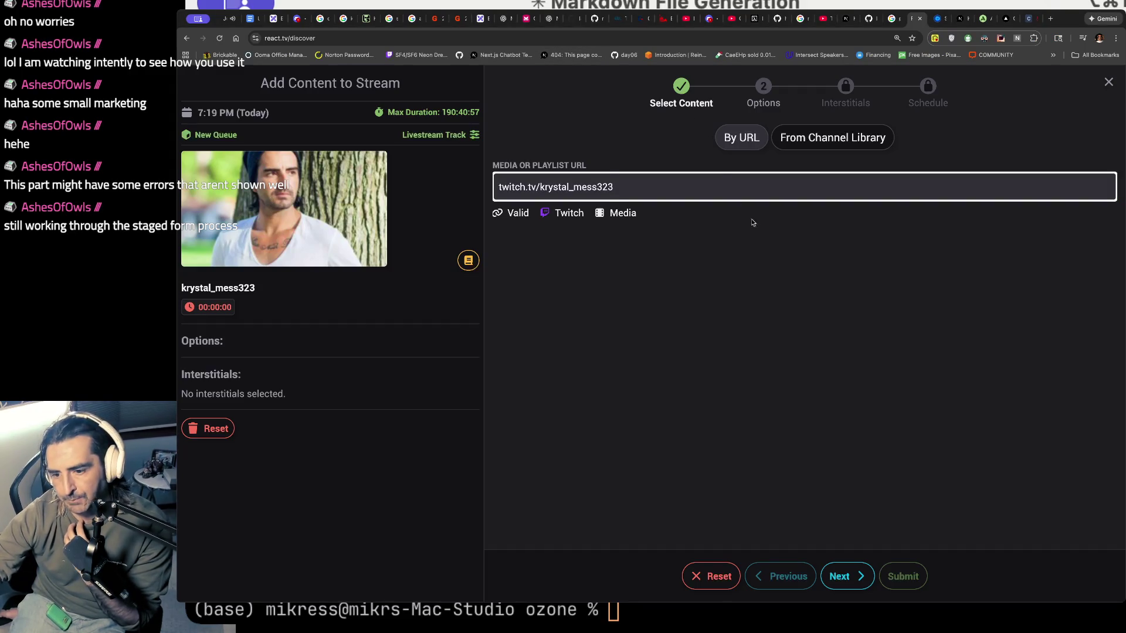
- Give the livestream a 30-minute duration and submit it to the queue
left_click(858, 578)
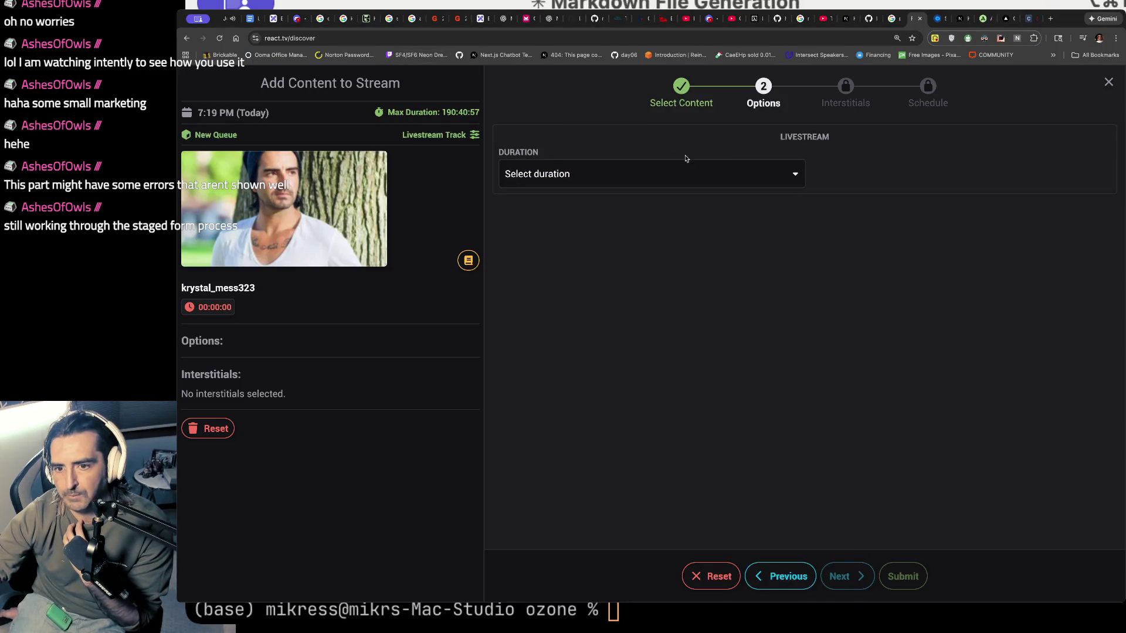
left_click(674, 170)
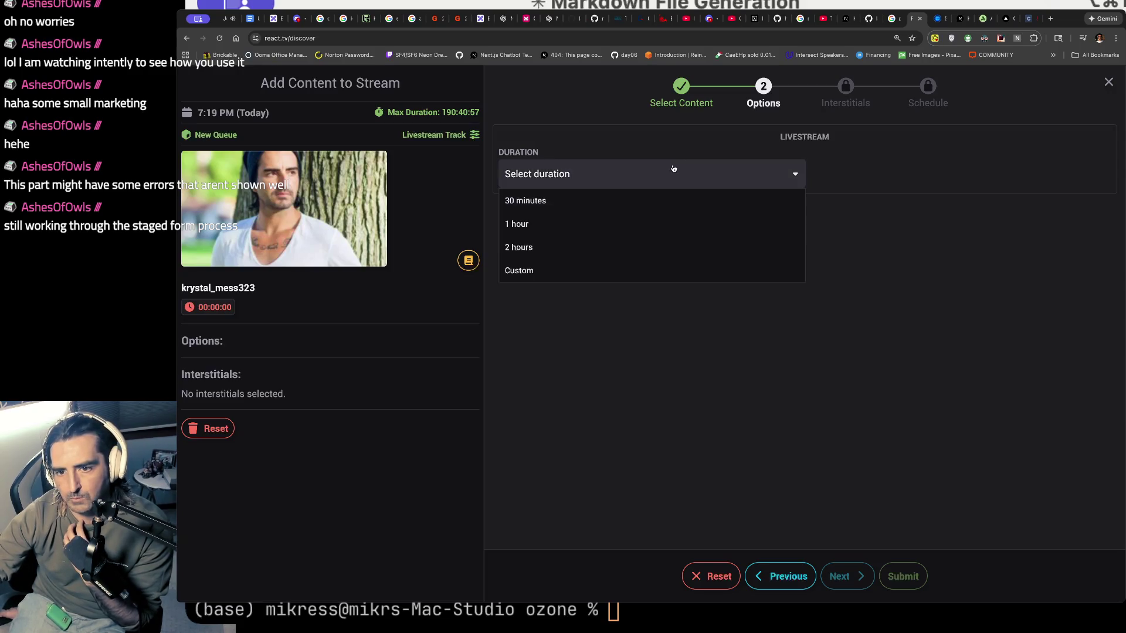
left_click(655, 196)
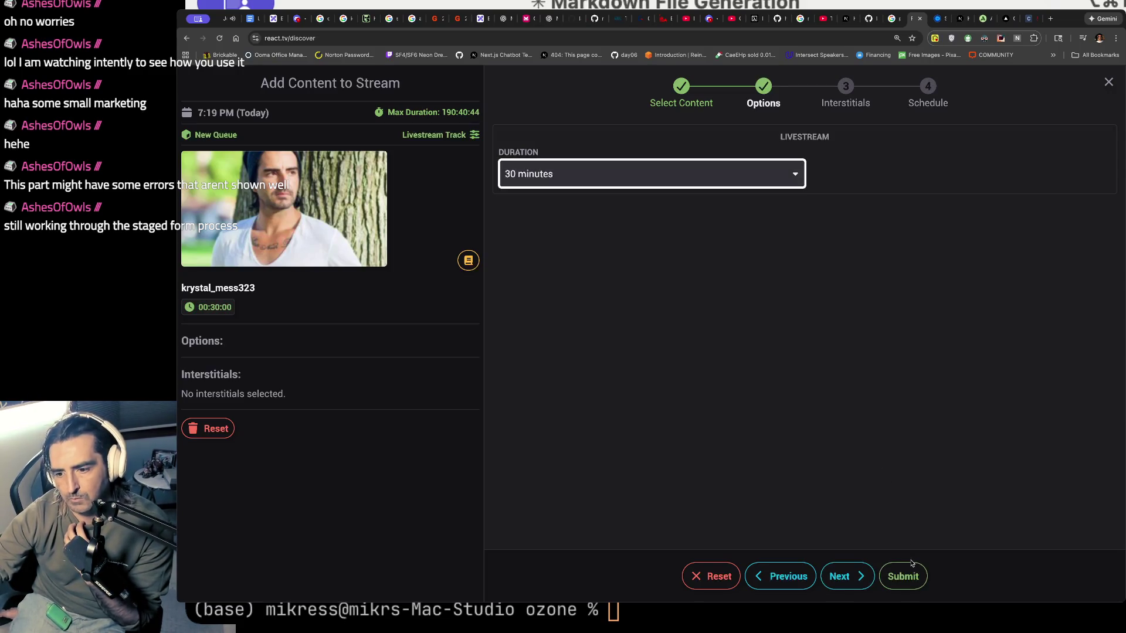
left_click(902, 576)
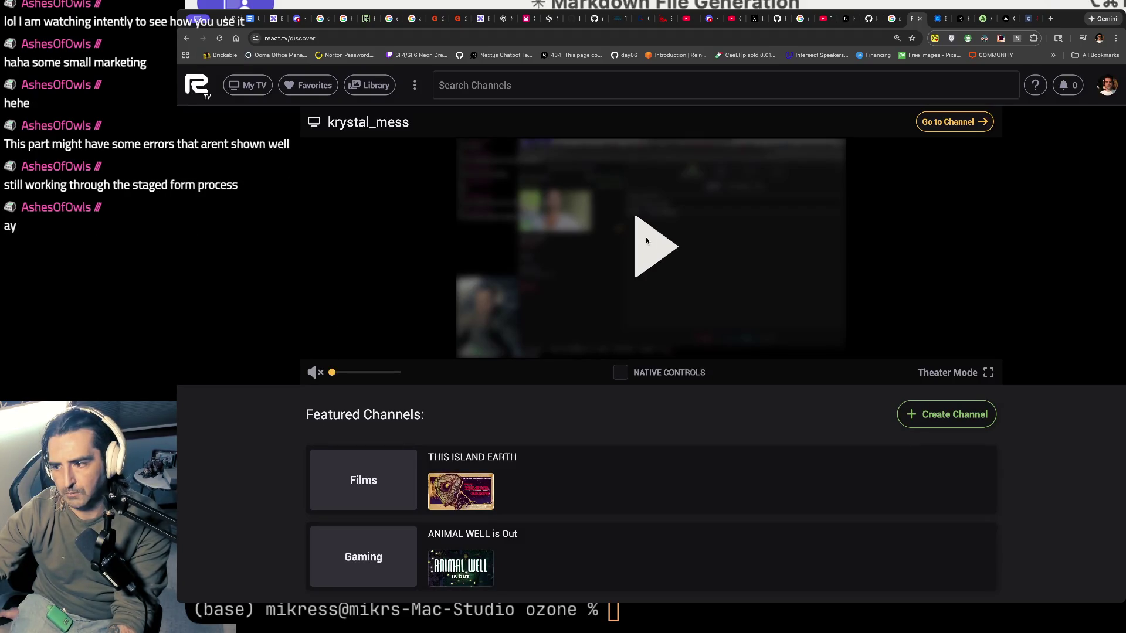
- Go to the krystal_mess channel page, reload it, and start Add Content
left_click(954, 121)
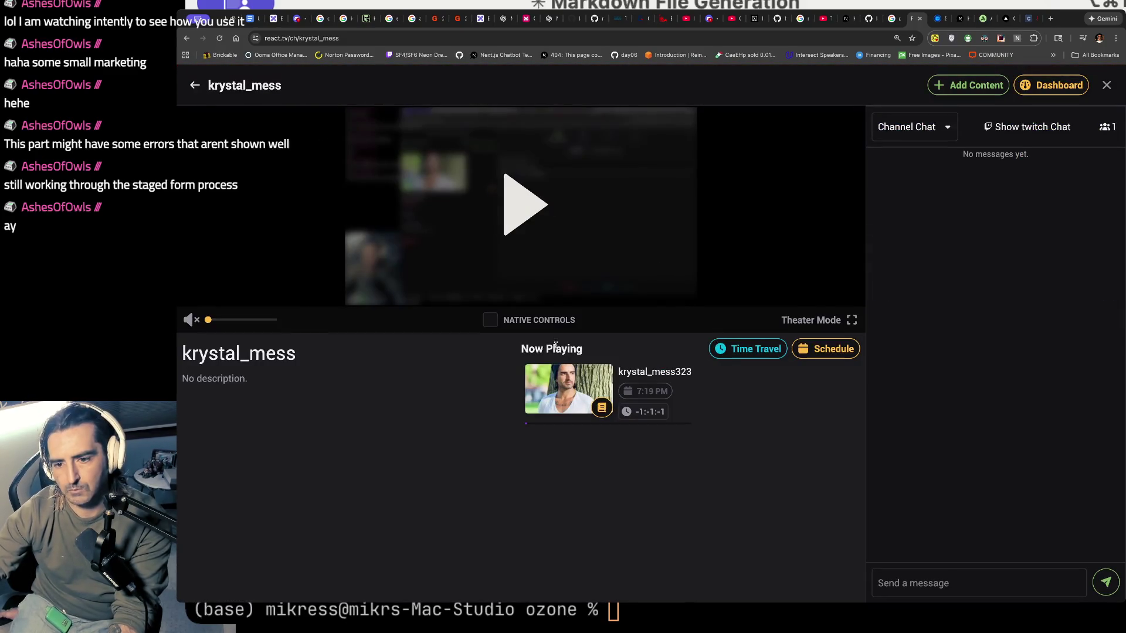
key("super+r")
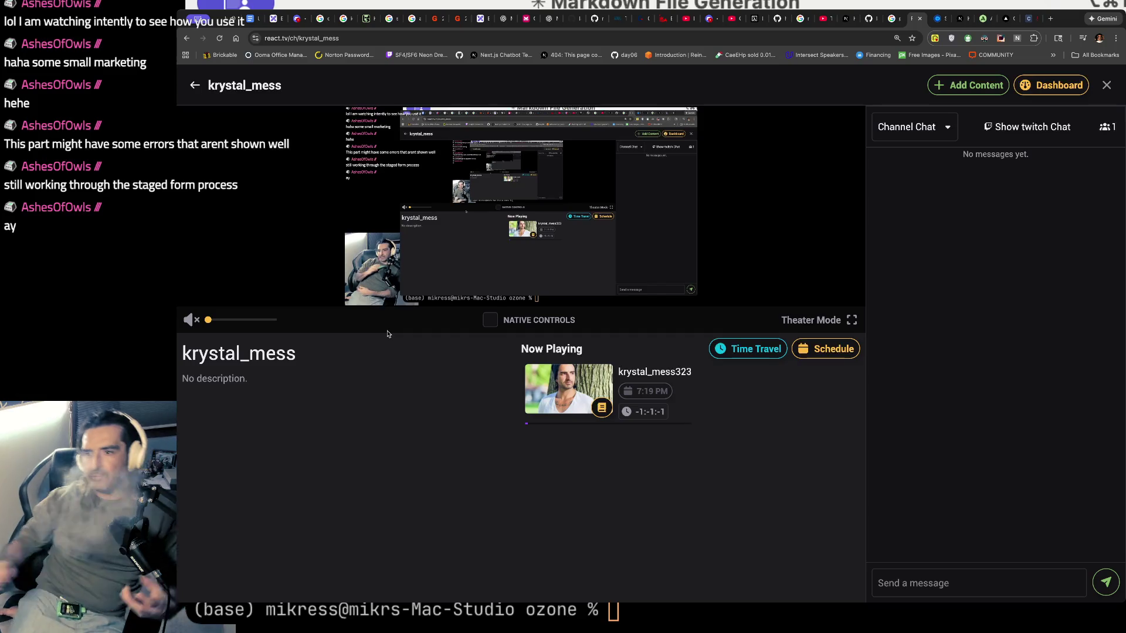
left_click(980, 91)
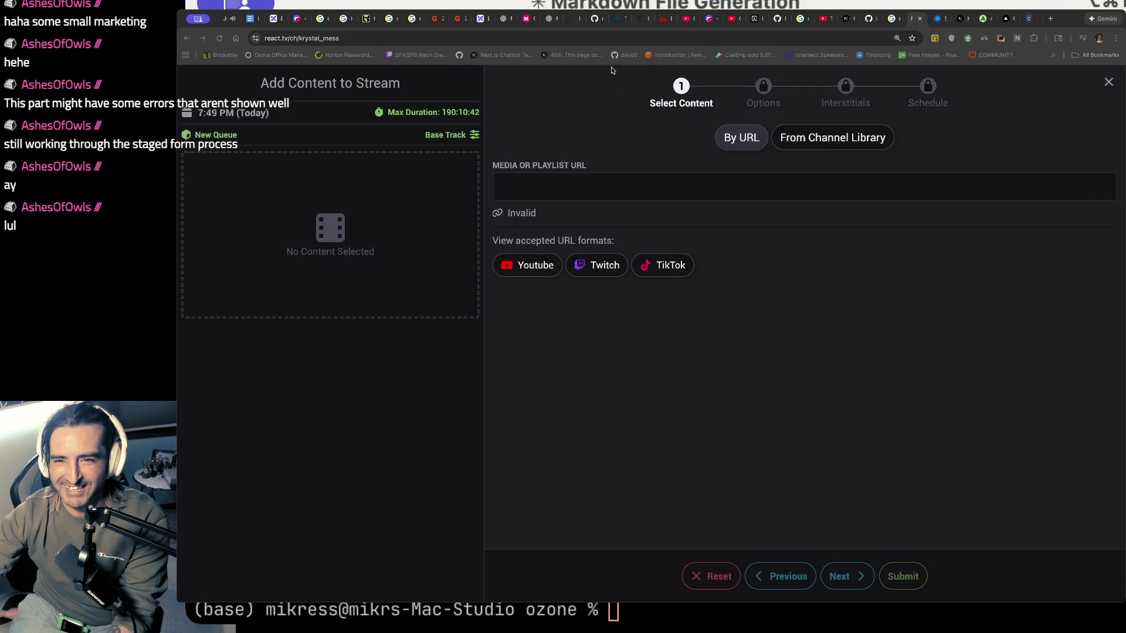
left_click(604, 176)
type("https://www.youtube.com/@krystal_mess323")
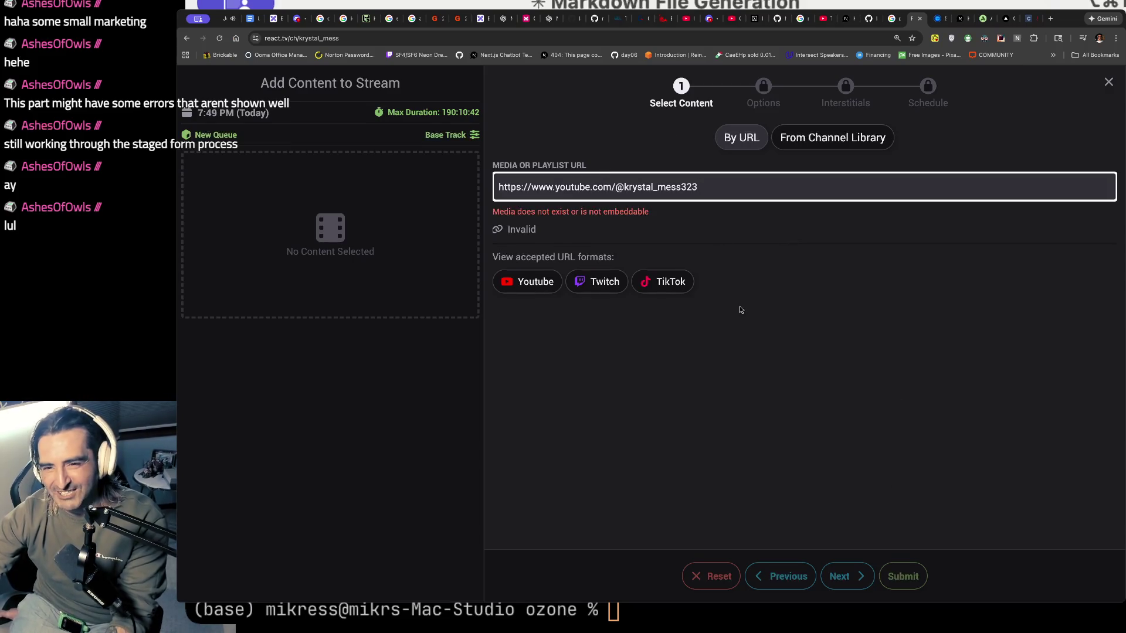
left_click(525, 228)
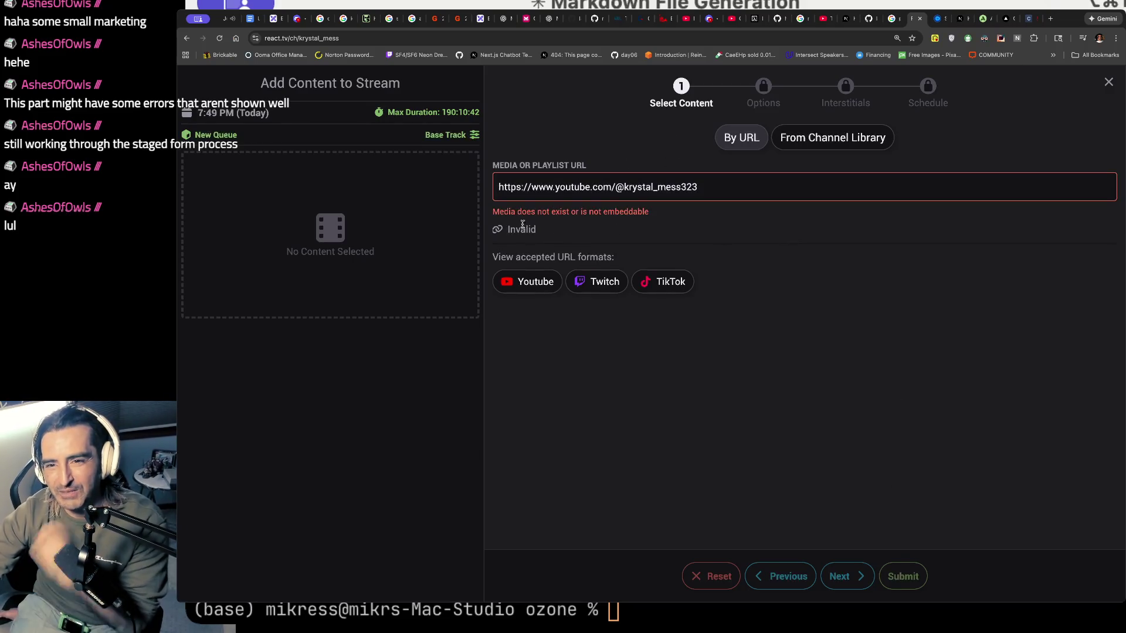
left_click(536, 283)
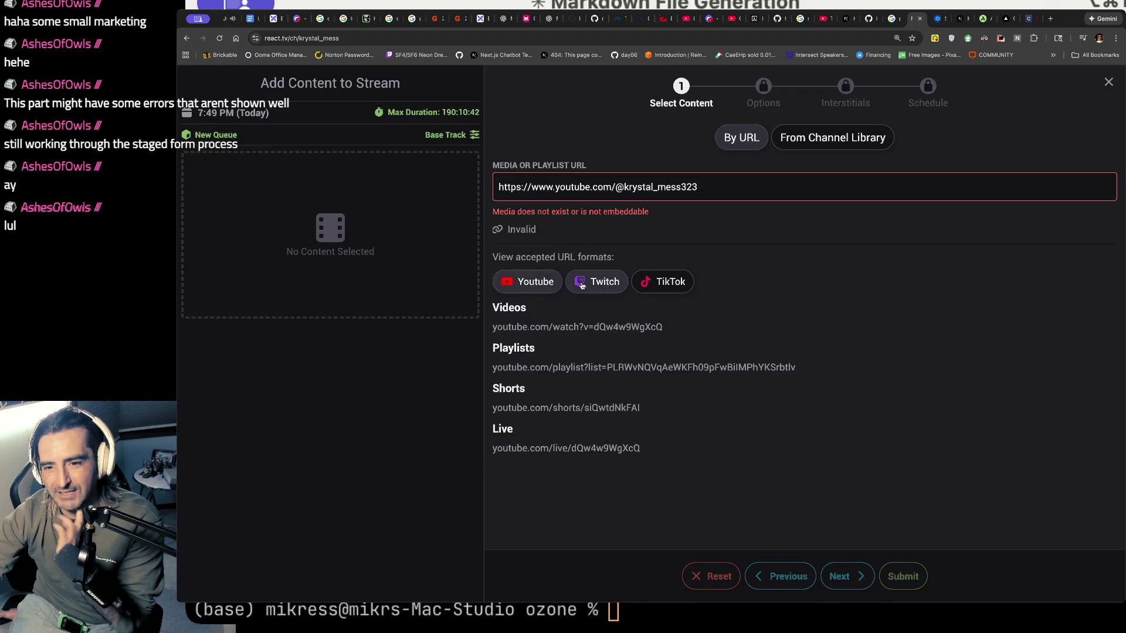
left_click(584, 183)
left_click_drag(560, 187, 444, 171)
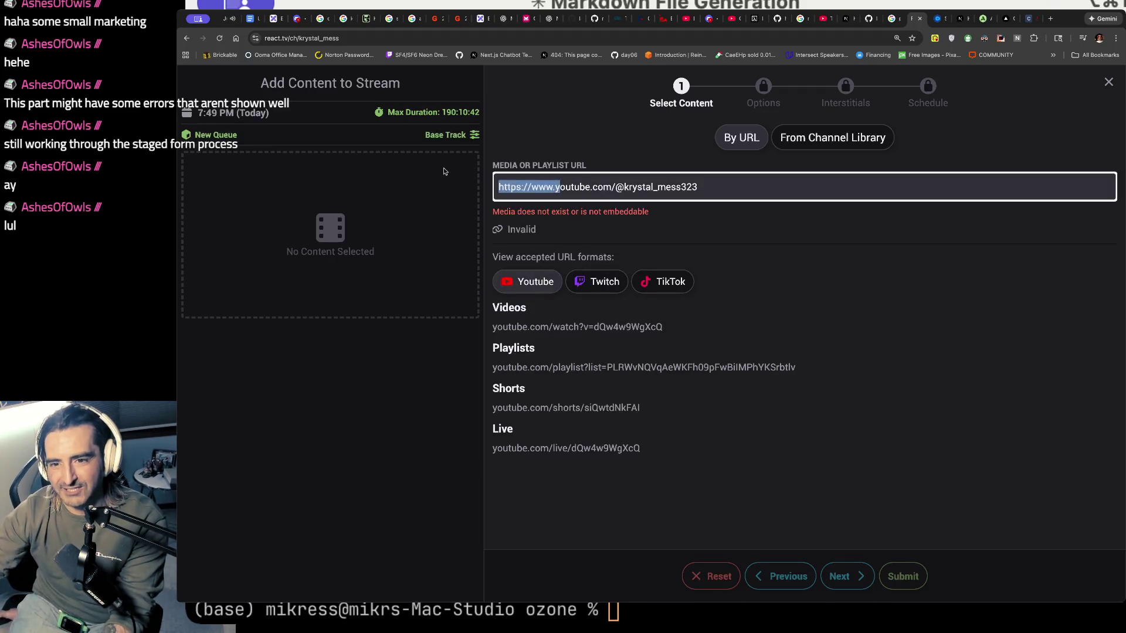
key("BackSpace")
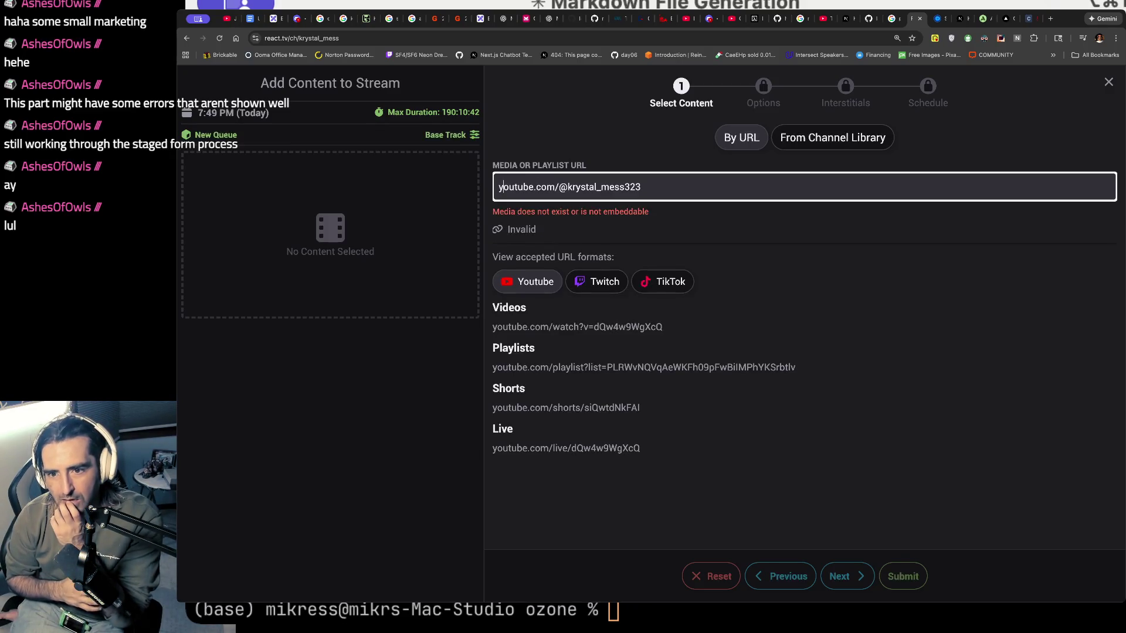
- Replace it with the youtu.be link for 'Nevermind, I'll code it myself' and submit
key("super+Tab")
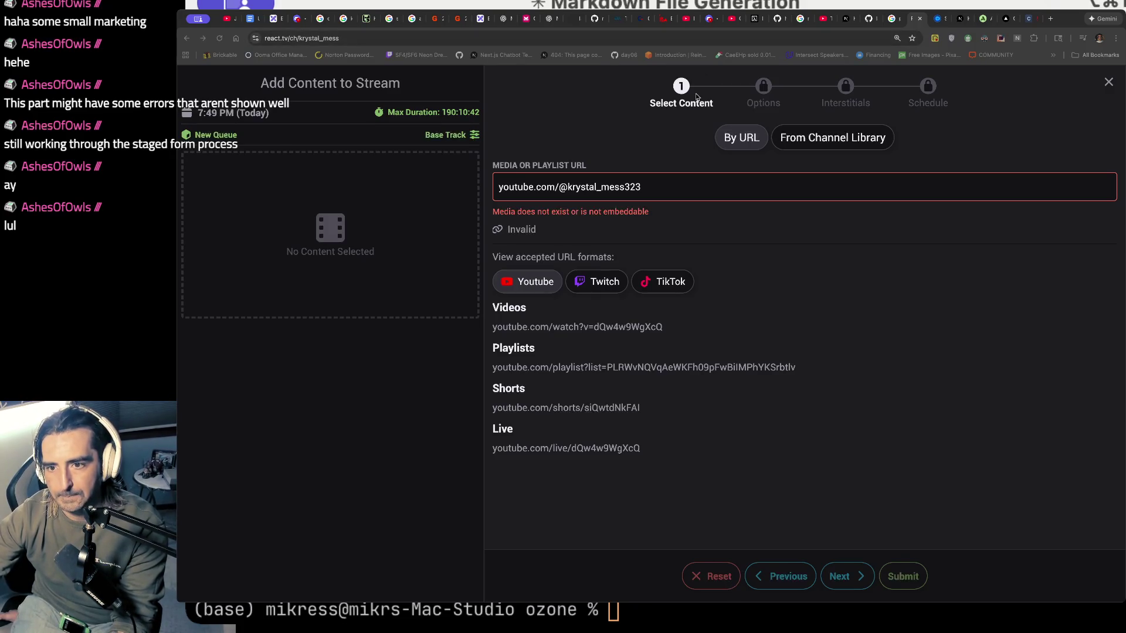
key("super+Tab")
key("super+a")
type("https://youtu.be/1_O64RDEMwo?si=BZwypQfANtGV3k2F")
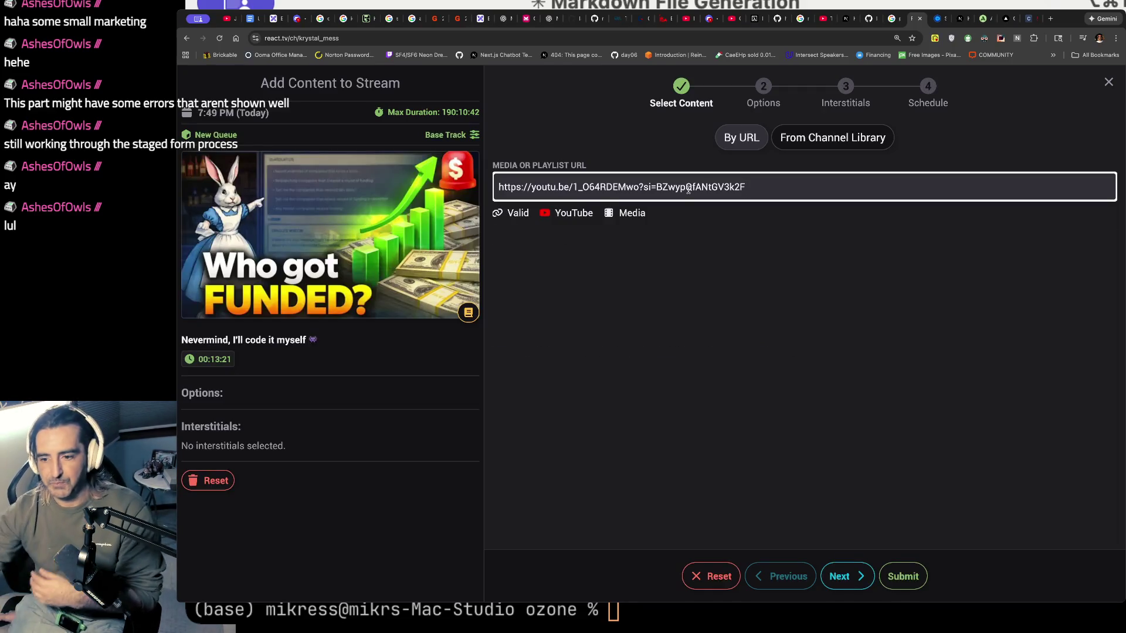
left_click(842, 581)
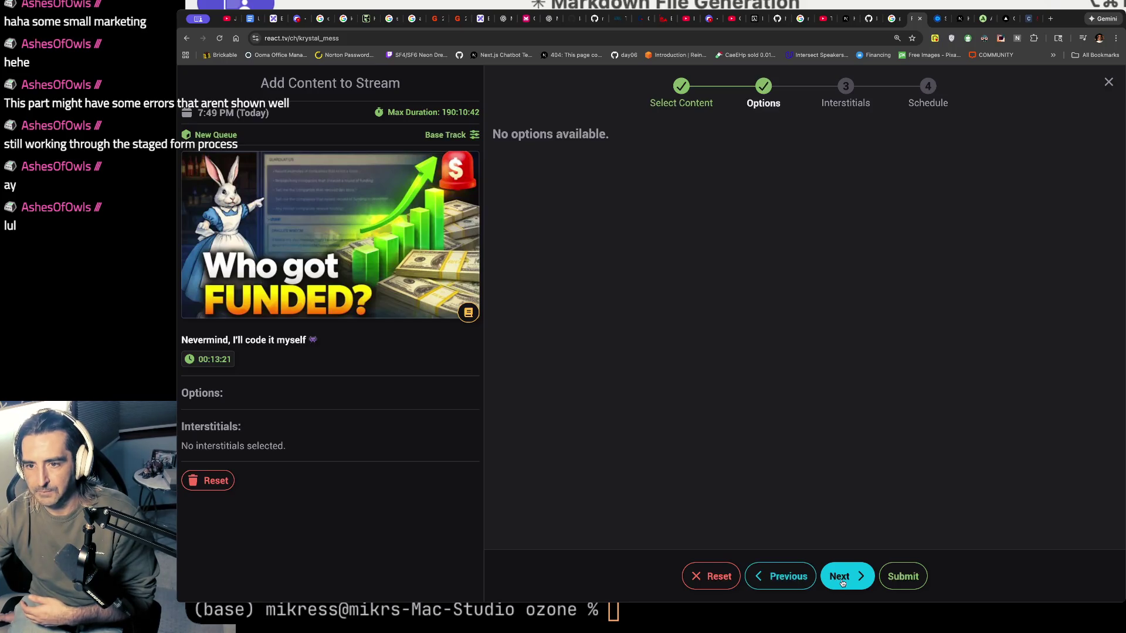
left_click(903, 577)
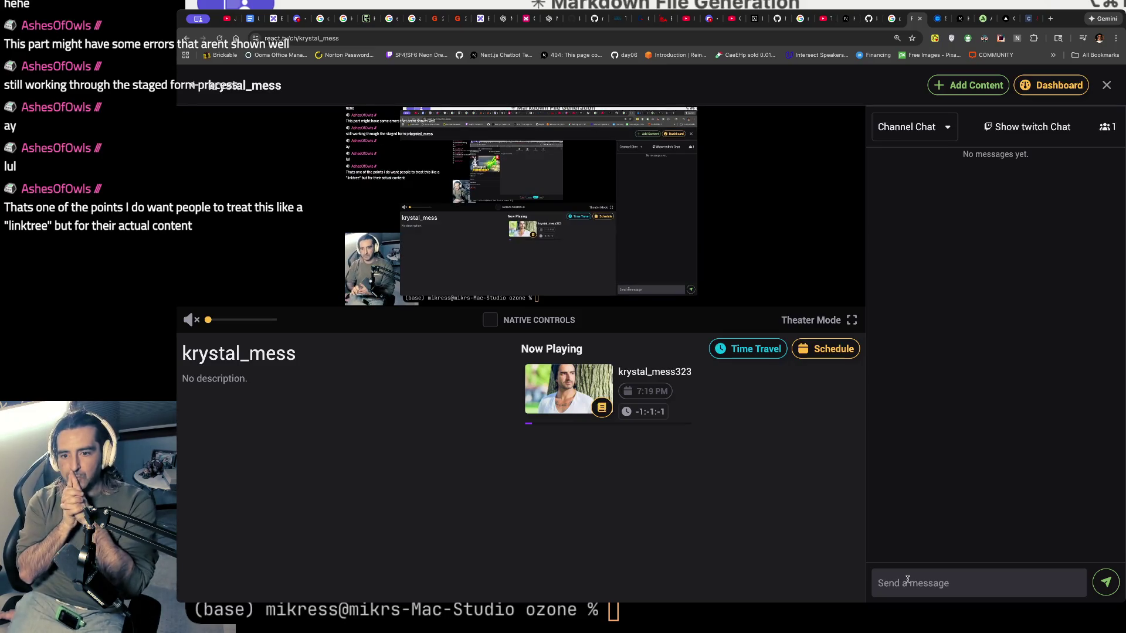
- Play the Now Playing live stream preview, closing a stray Twitch subscription tab
mouse_move(568, 370)
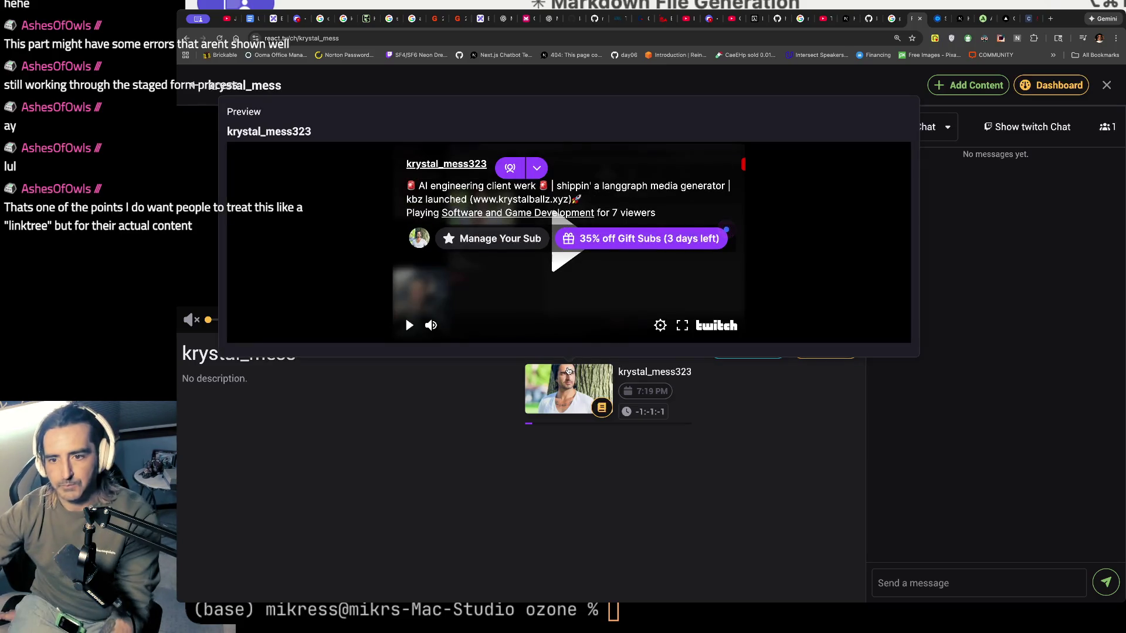
left_click(566, 245)
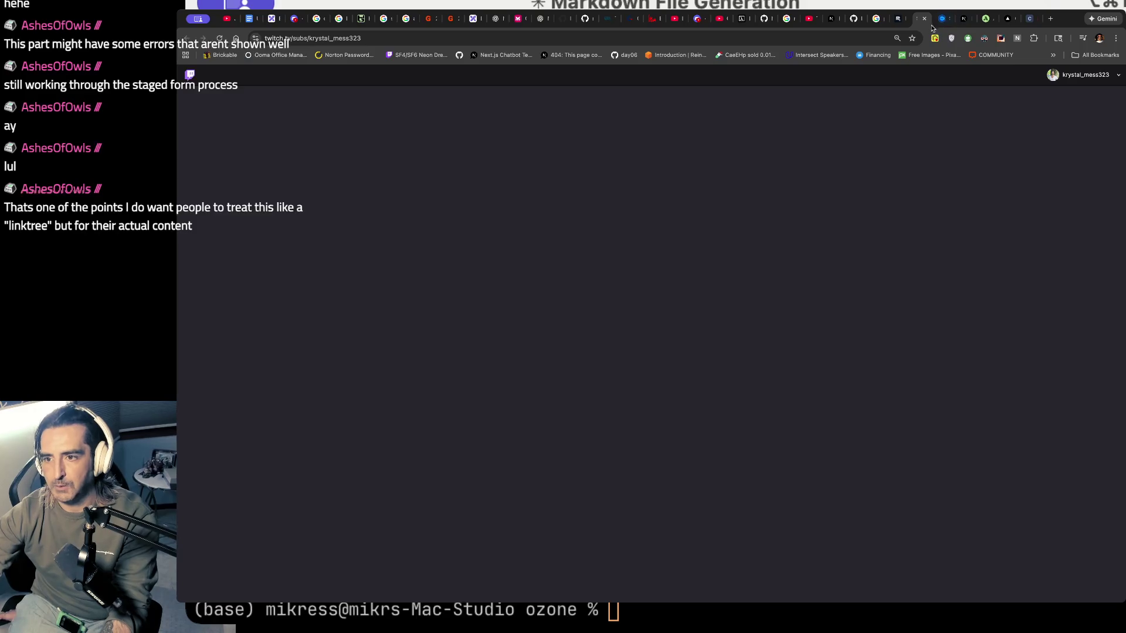
left_click(925, 18)
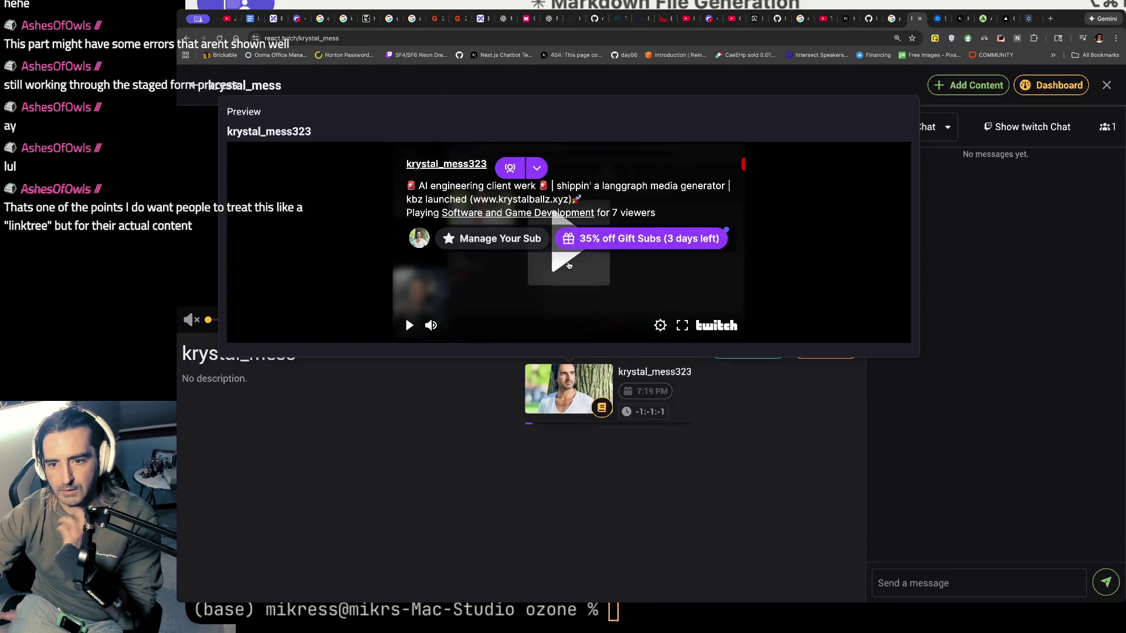
left_click(568, 265)
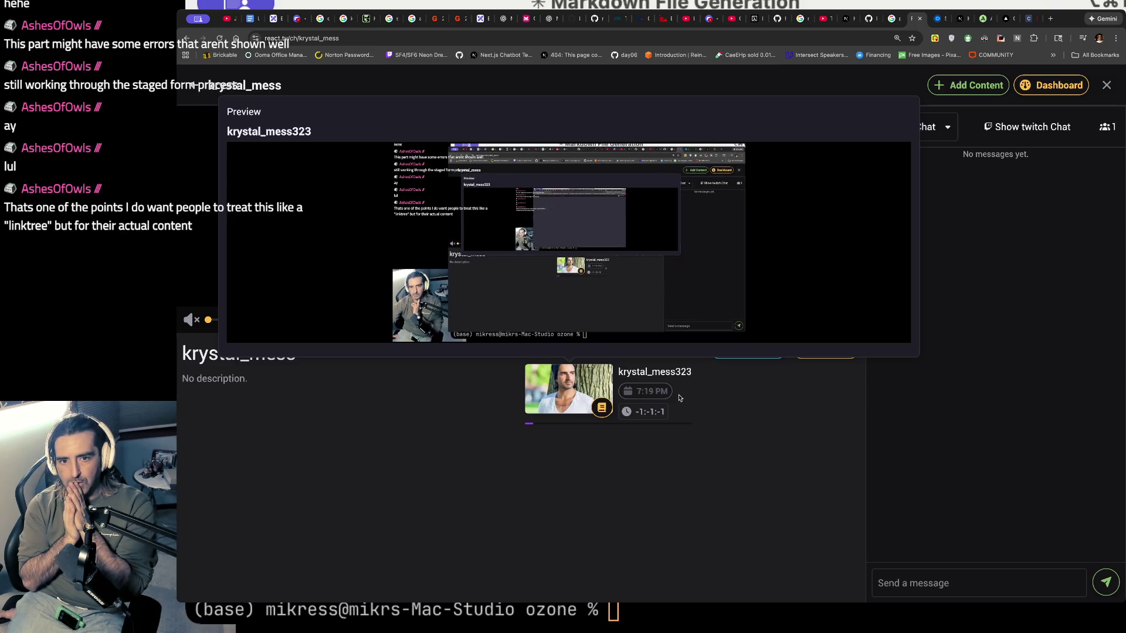
- Go back through Discover to the channel page and start Add Content
left_click(189, 86)
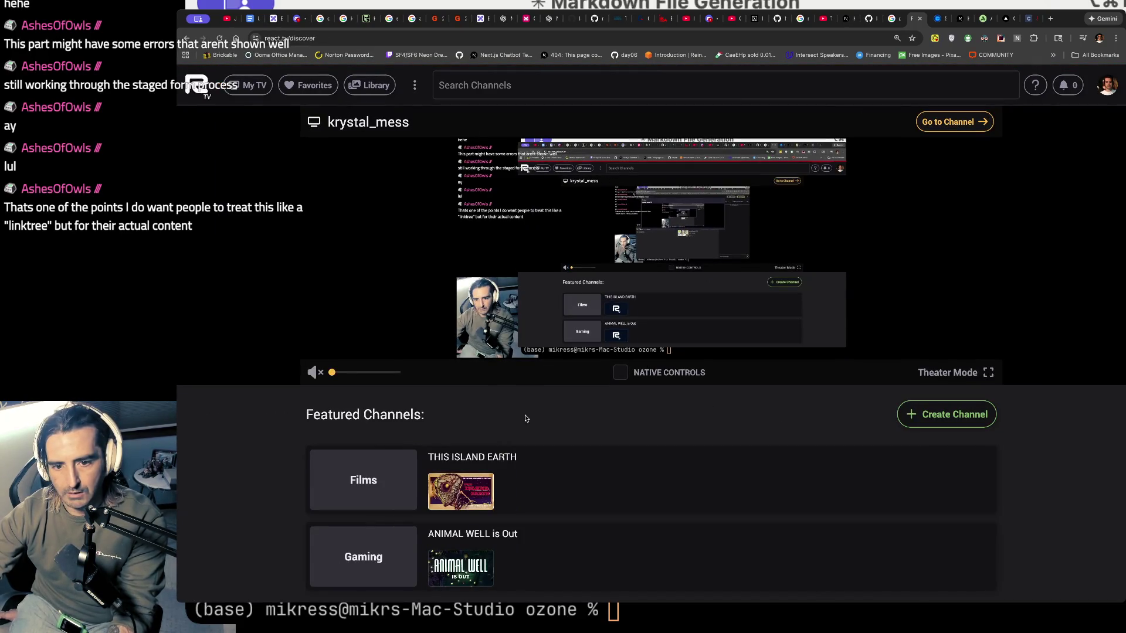
left_click(950, 122)
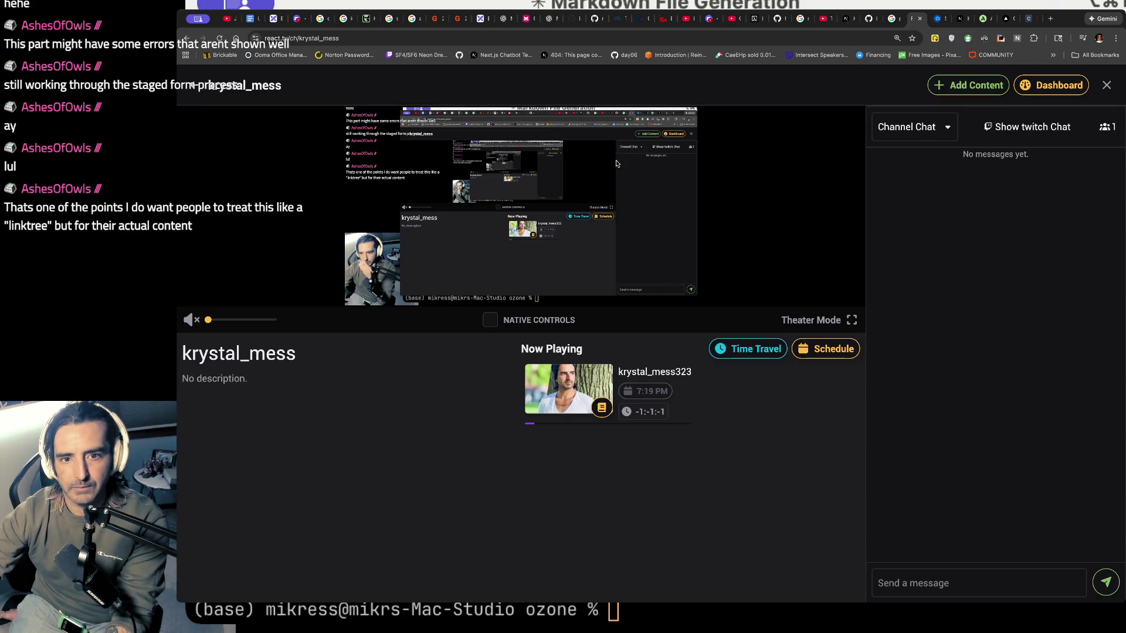
left_click(968, 84)
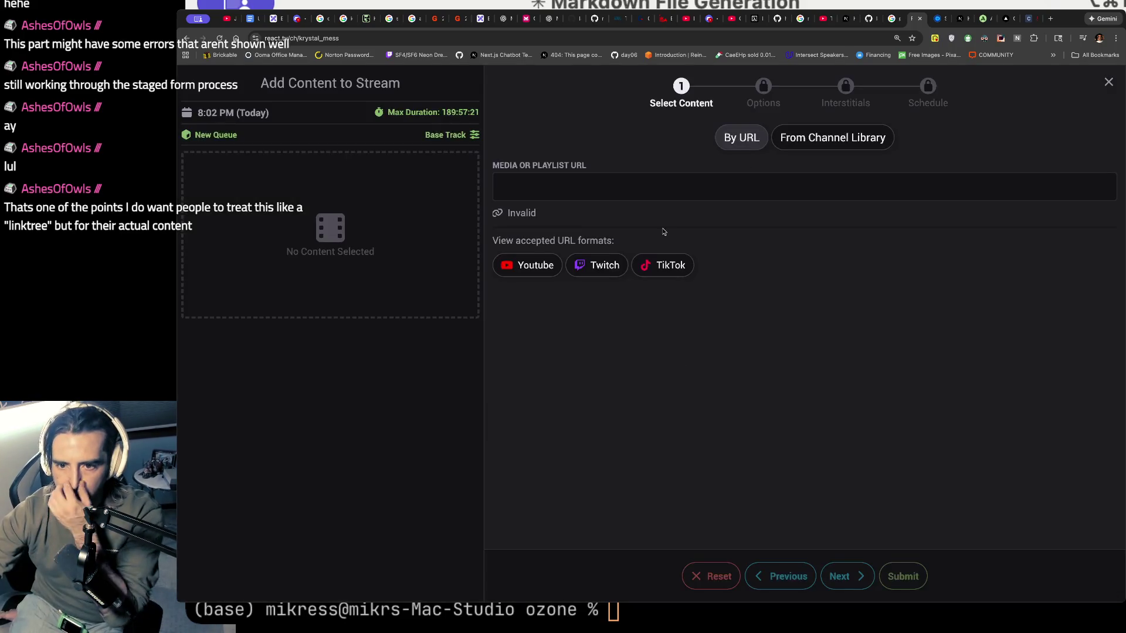
left_click(534, 263)
left_click(560, 182)
key("super+v")
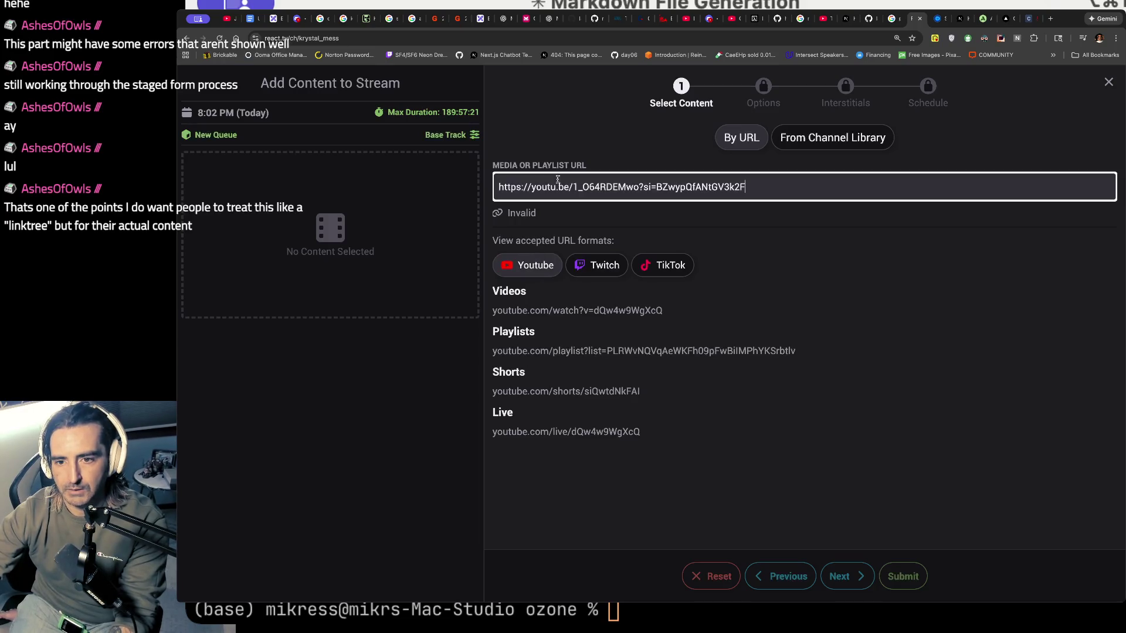
left_click_drag(534, 187, 498, 187)
key("BackSpace")
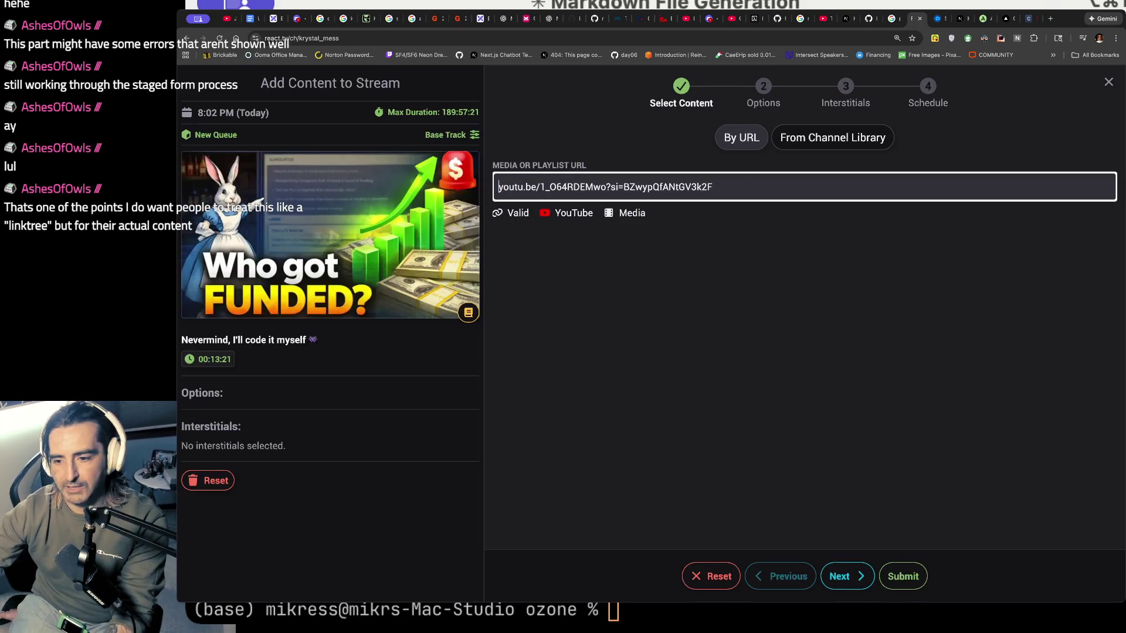
left_click(910, 585)
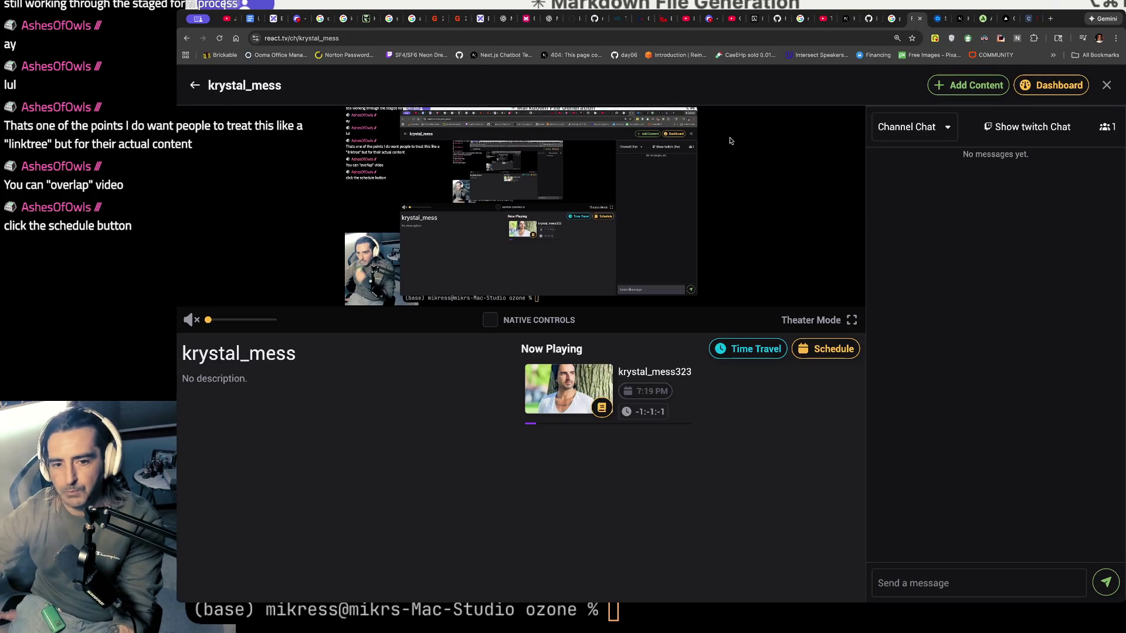
left_click(825, 350)
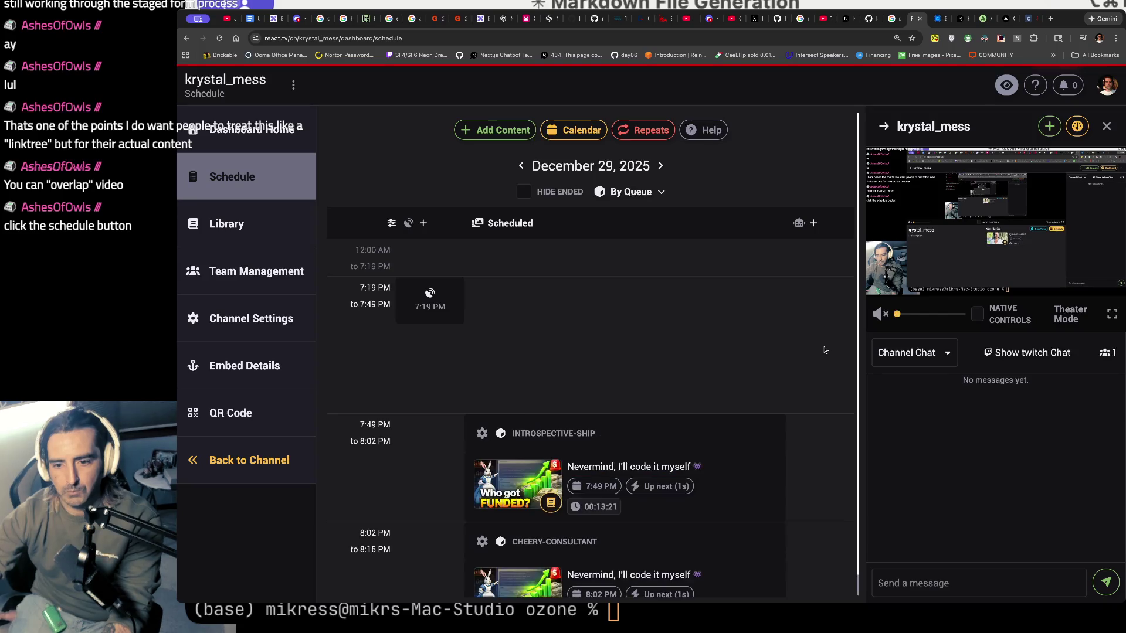
- Scroll through the day's schedule, then start an 8:15 PM Add Content entry at the URL field
scroll(825, 350, "down", 3)
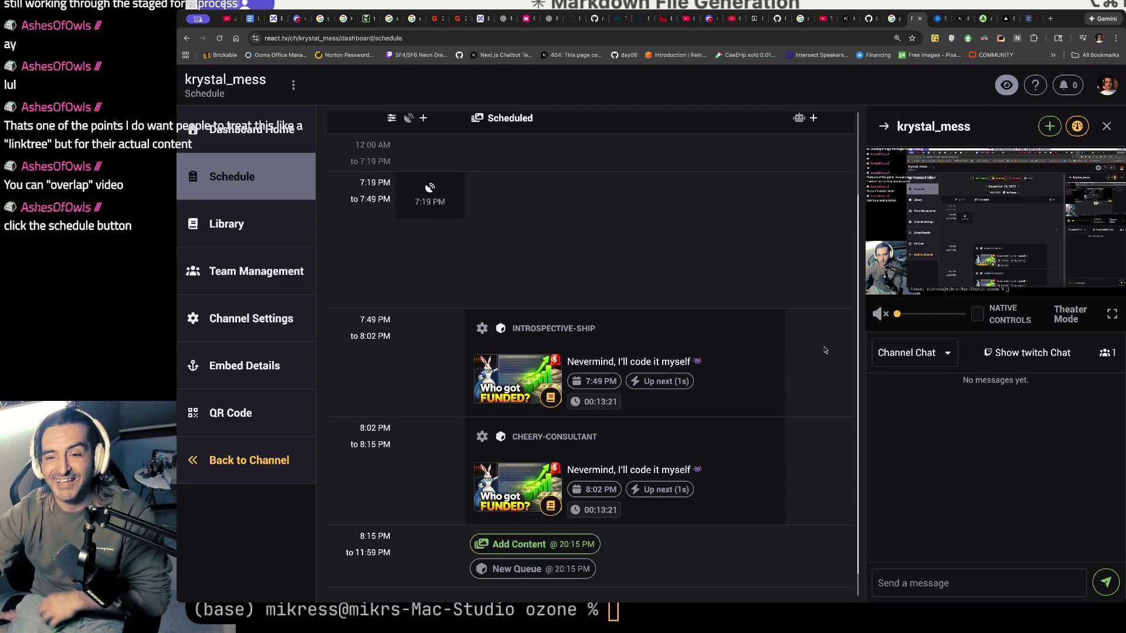
scroll(825, 350, "down", 1)
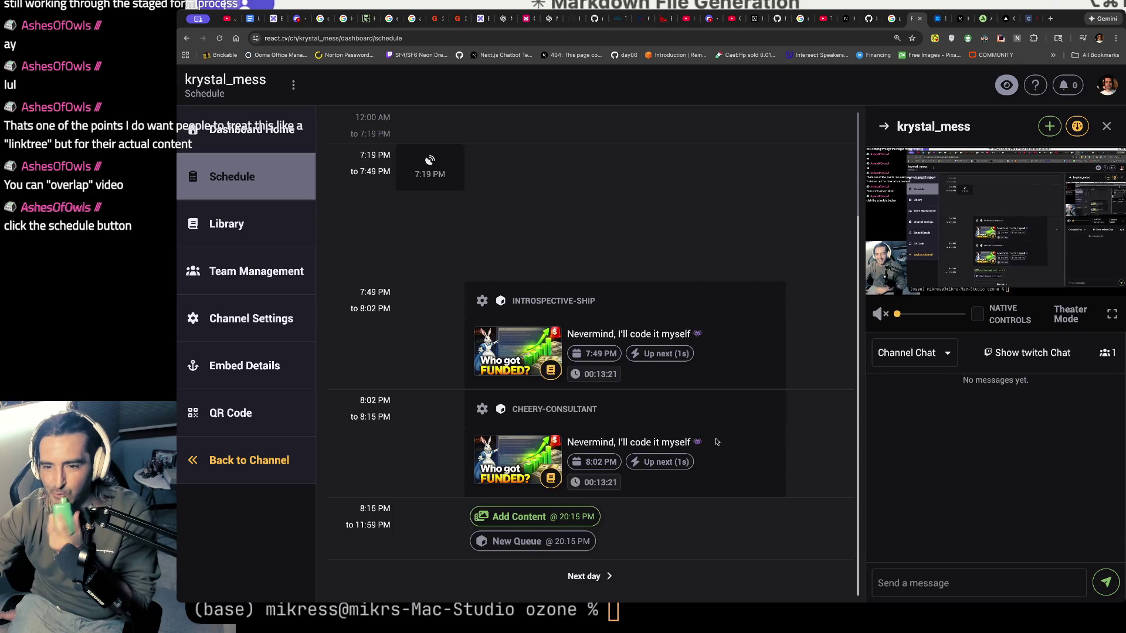
scroll(716, 441, "up", 4)
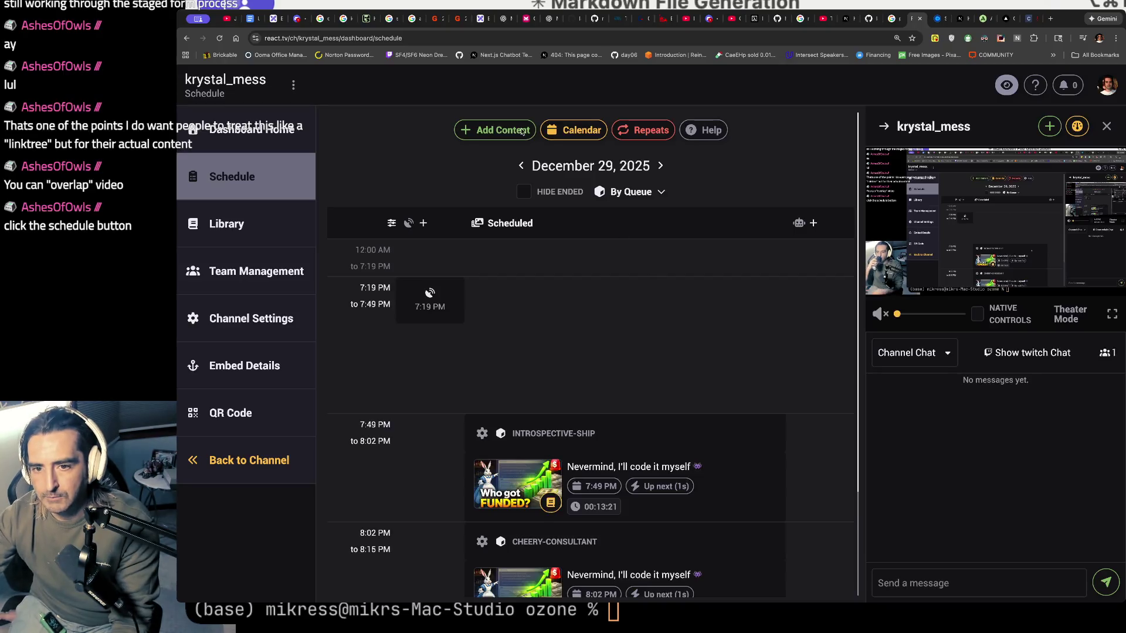
left_click(494, 132)
left_click(566, 178)
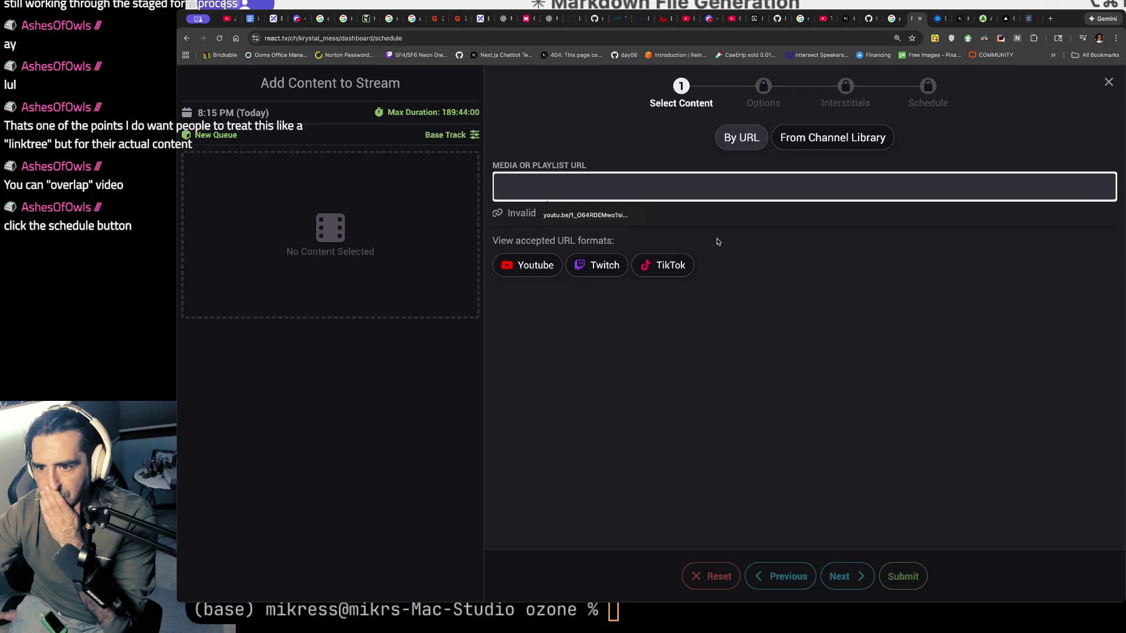
- Switch the Add Content dialog to adding media by URL, then open a new browser tab
left_click(829, 136)
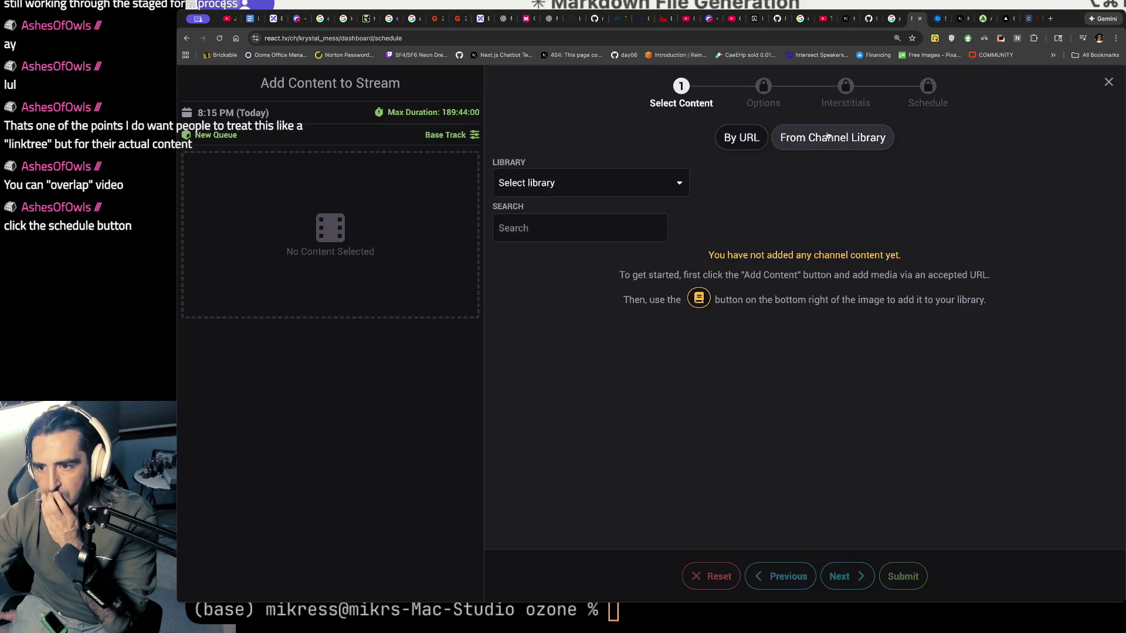
left_click(743, 142)
double_click(519, 235)
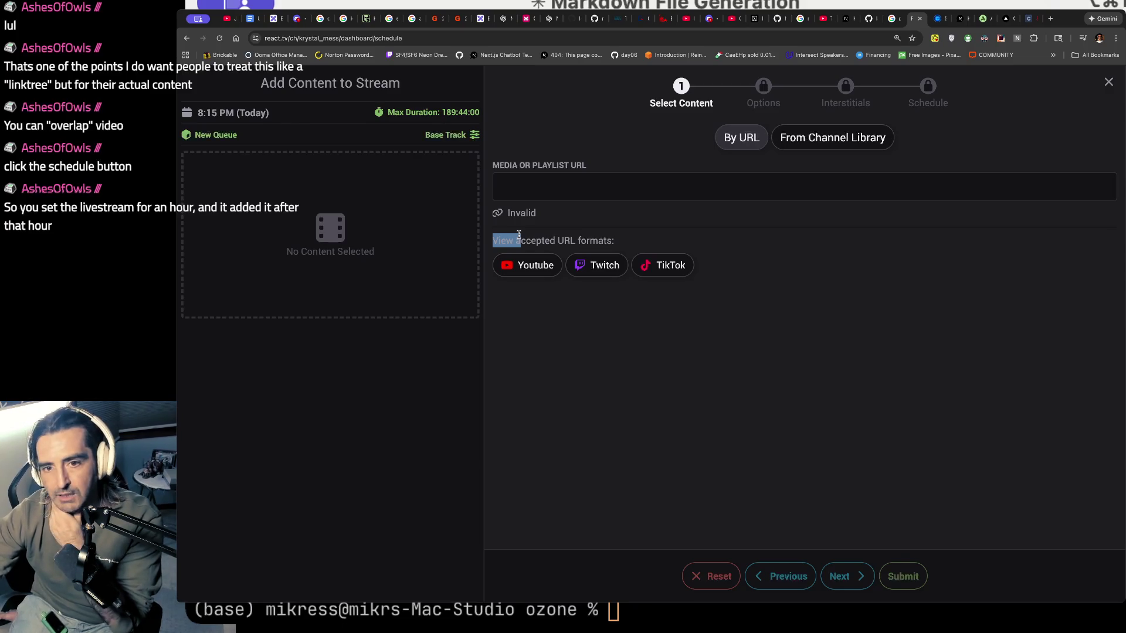
key("super+Tab")
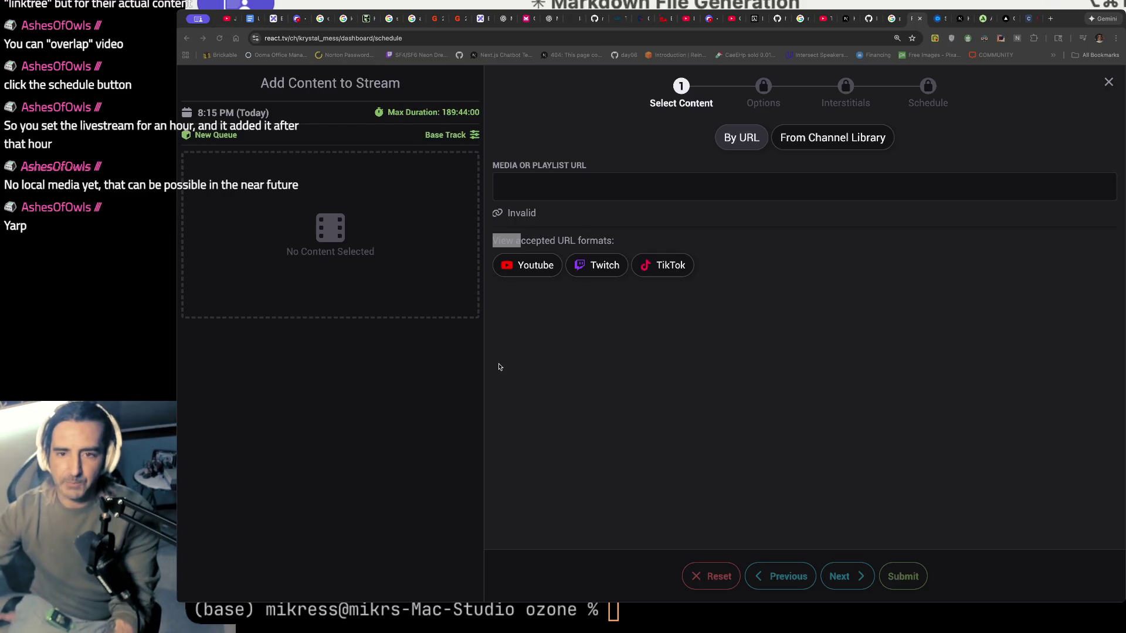
key("super+t")
- Load clipception.xyz, then close that tab to return to react.tv
type("clipception.xyz")
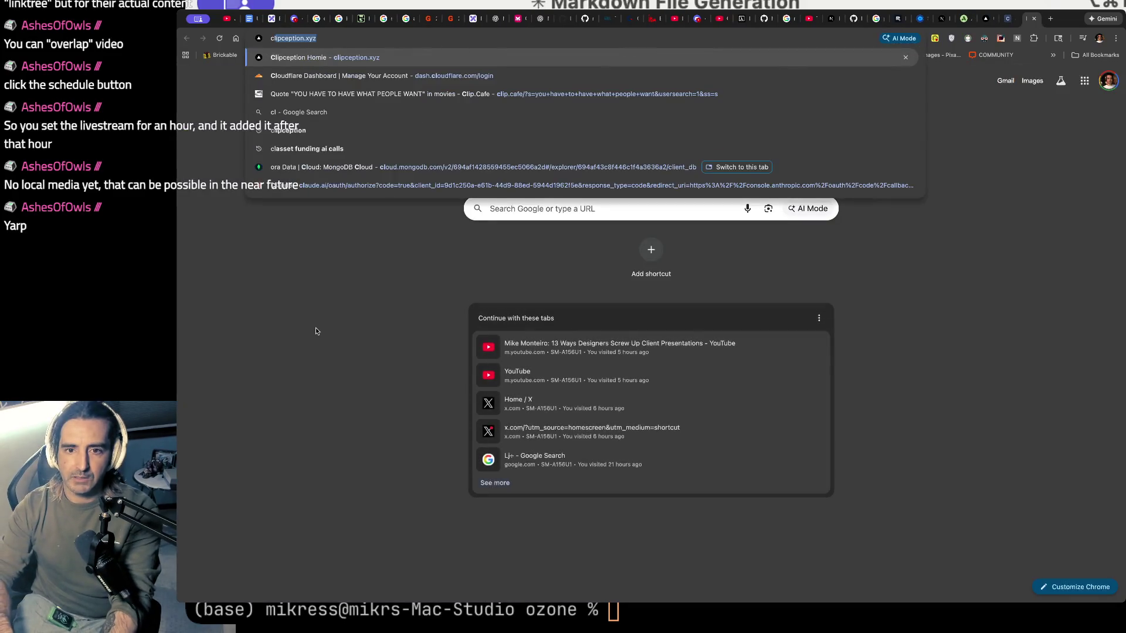
key("Return")
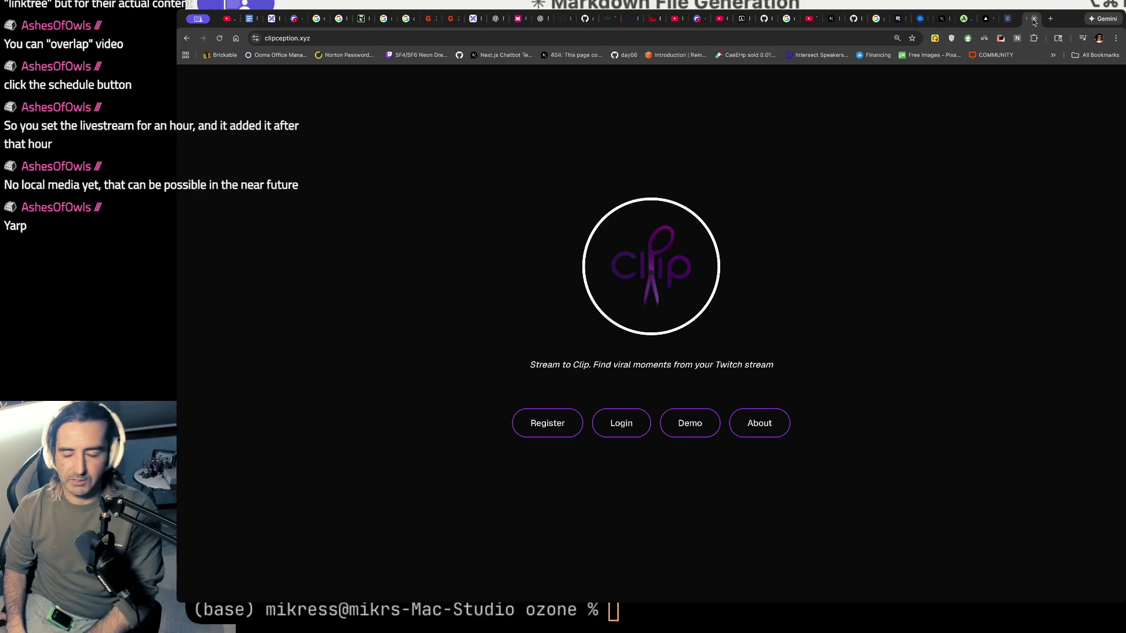
left_click(1034, 19)
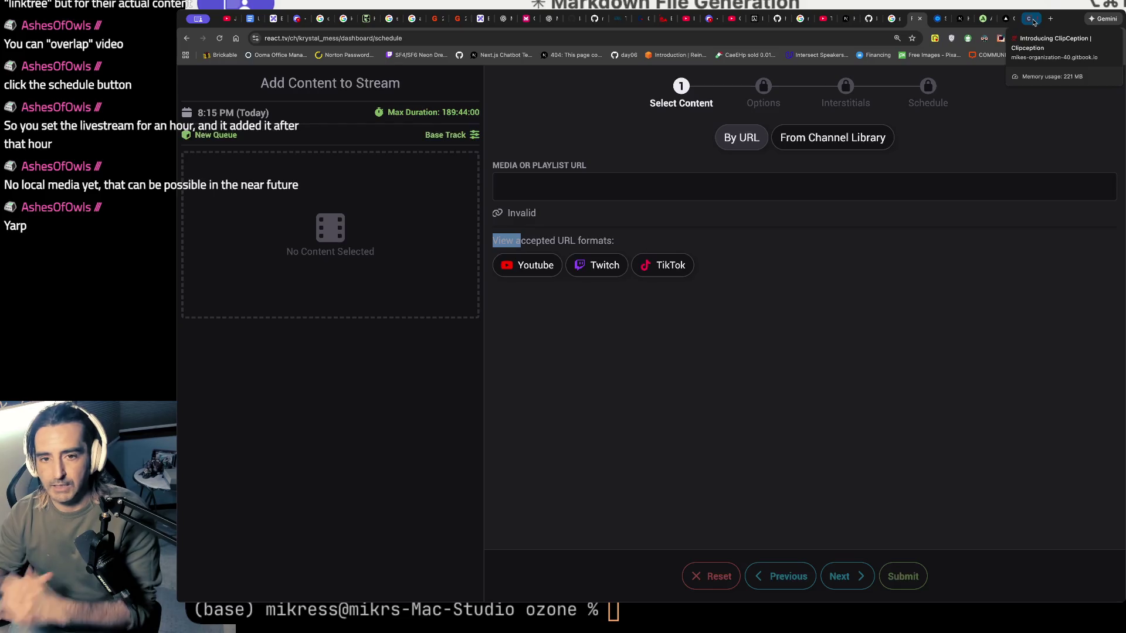
- Close the add-content dialog and open the channel's Embed Details page
left_click(1108, 82)
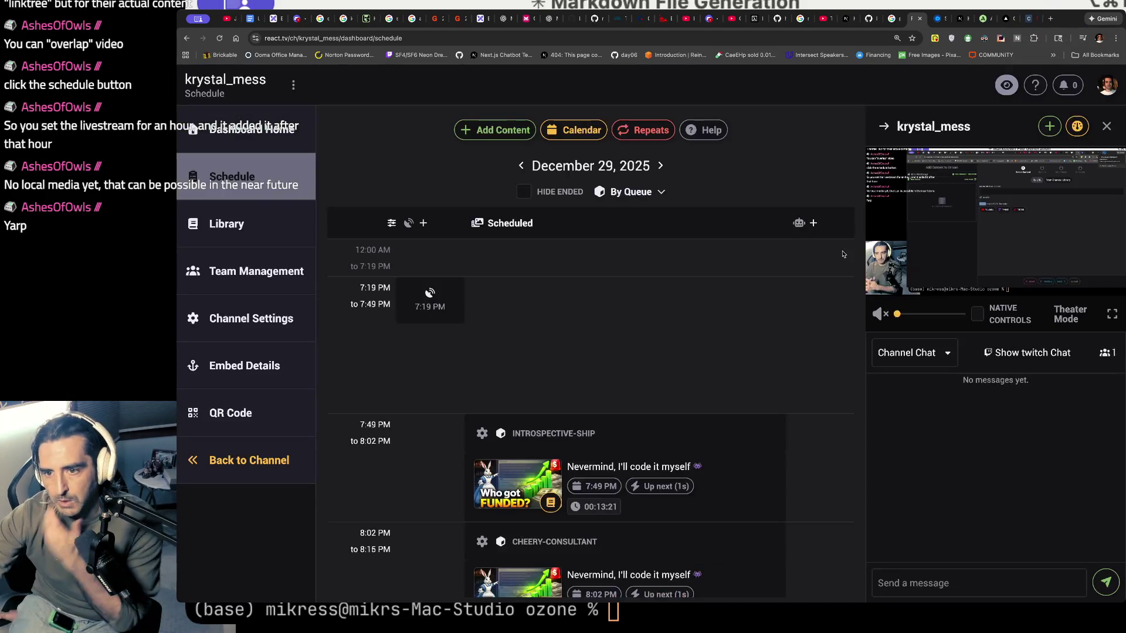
scroll(427, 287, "down", 2)
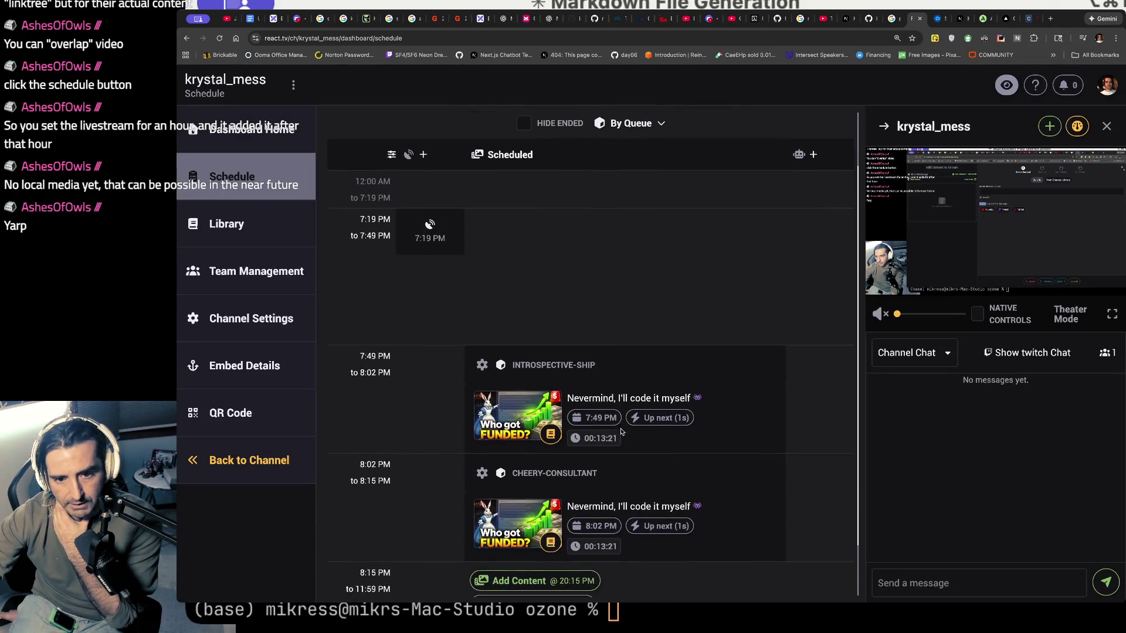
left_click(296, 367)
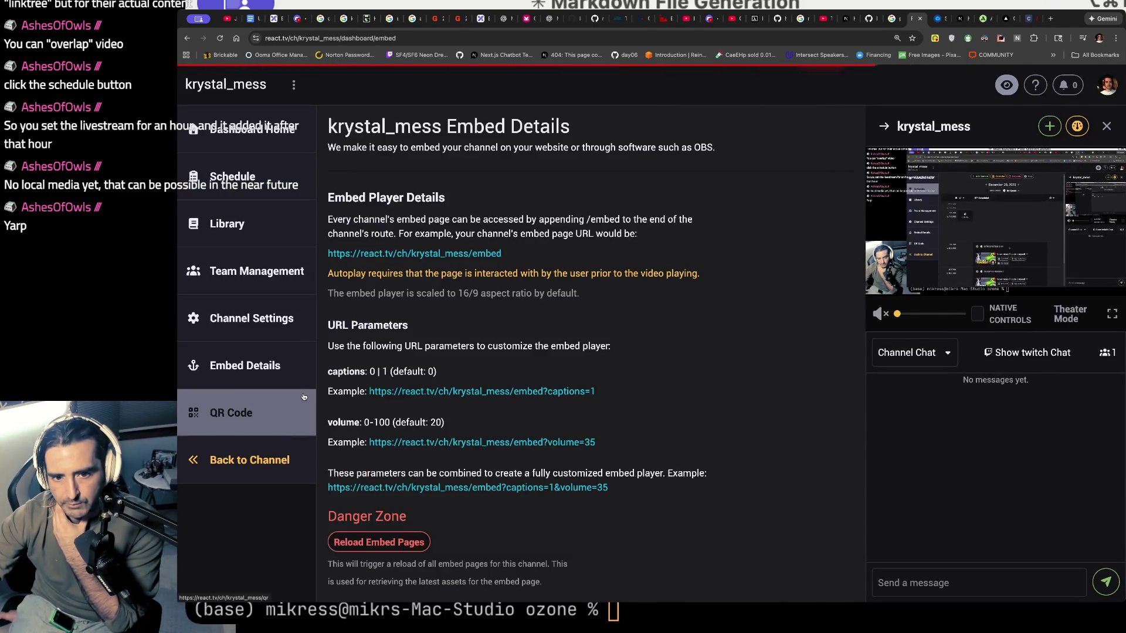
left_click_drag(377, 147, 641, 160)
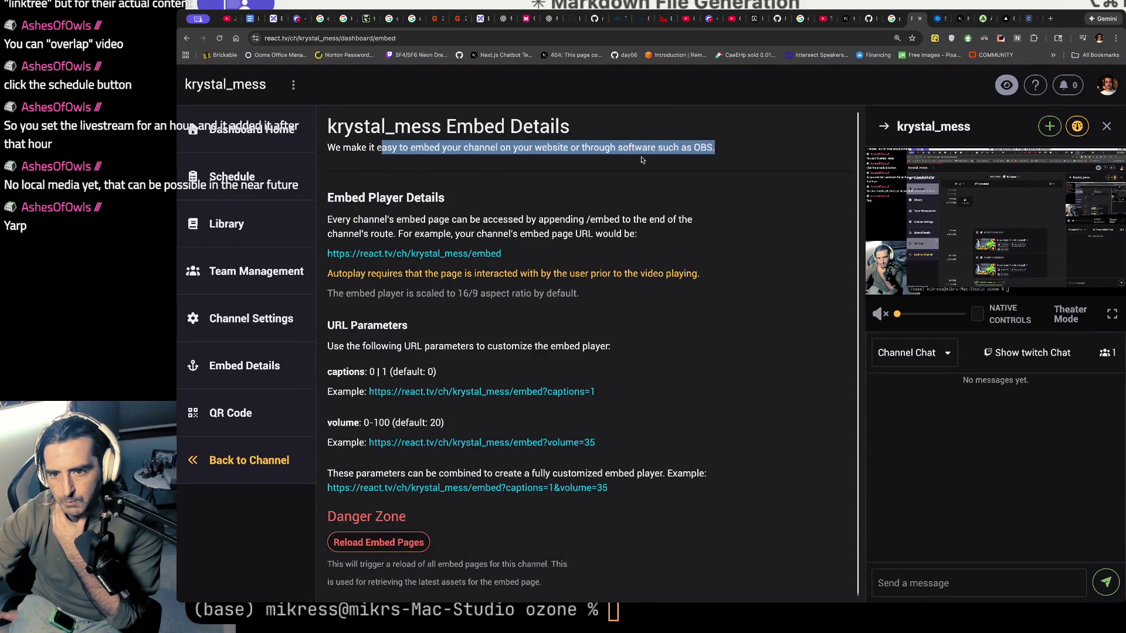
- Check the YouTube and Clipception GitBook tabs, then return to Embed Details
left_click(226, 20)
left_click(718, 357)
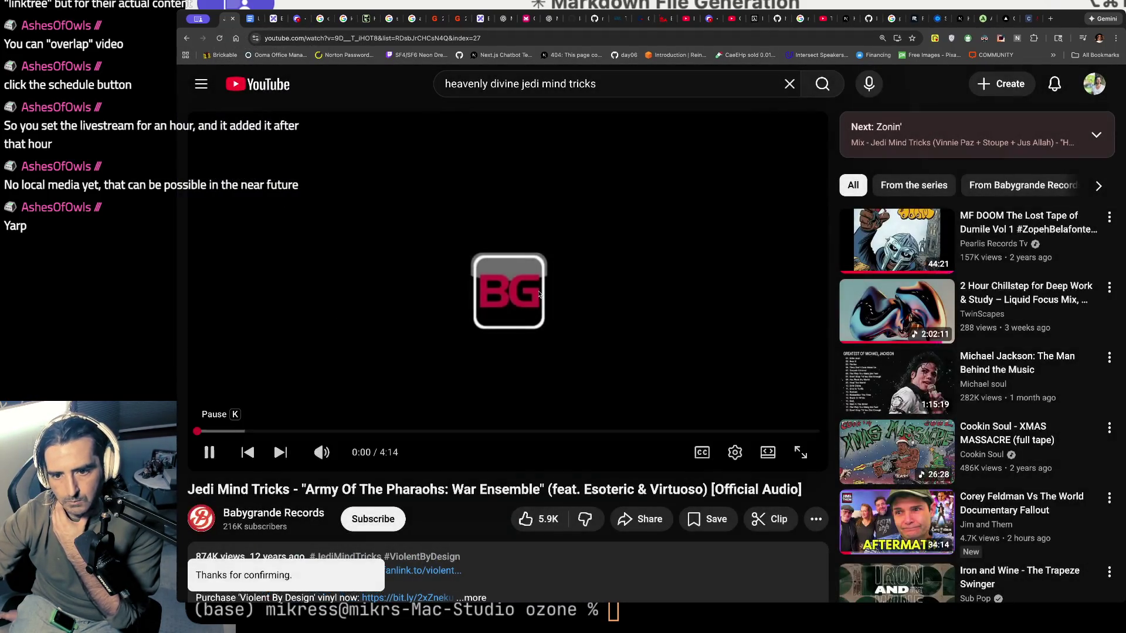
left_click(1028, 19)
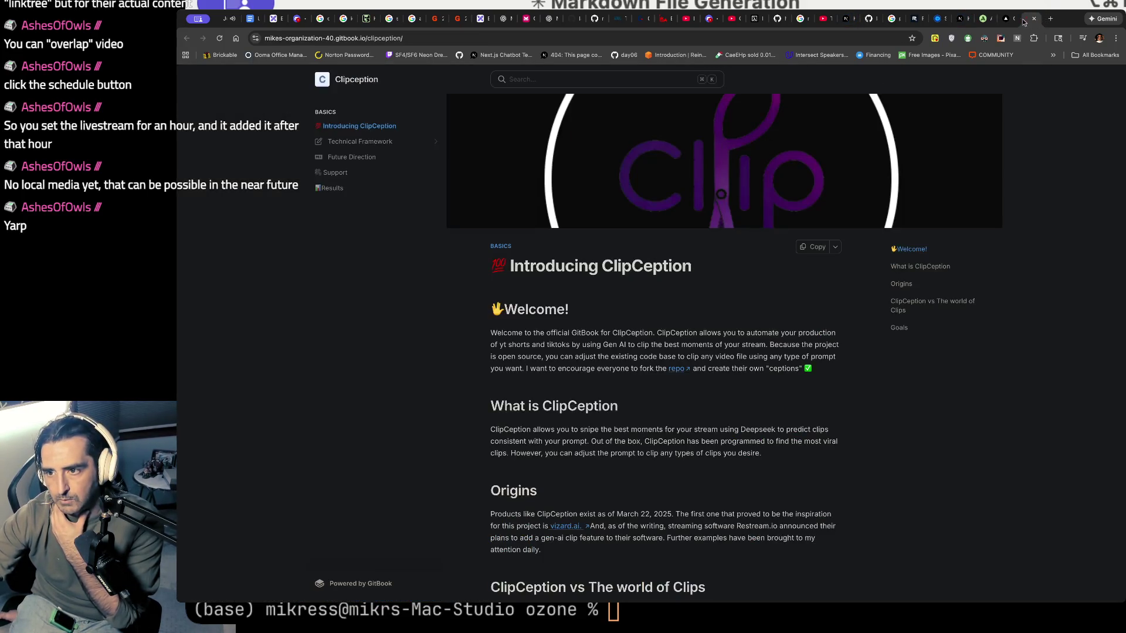
left_click(912, 18)
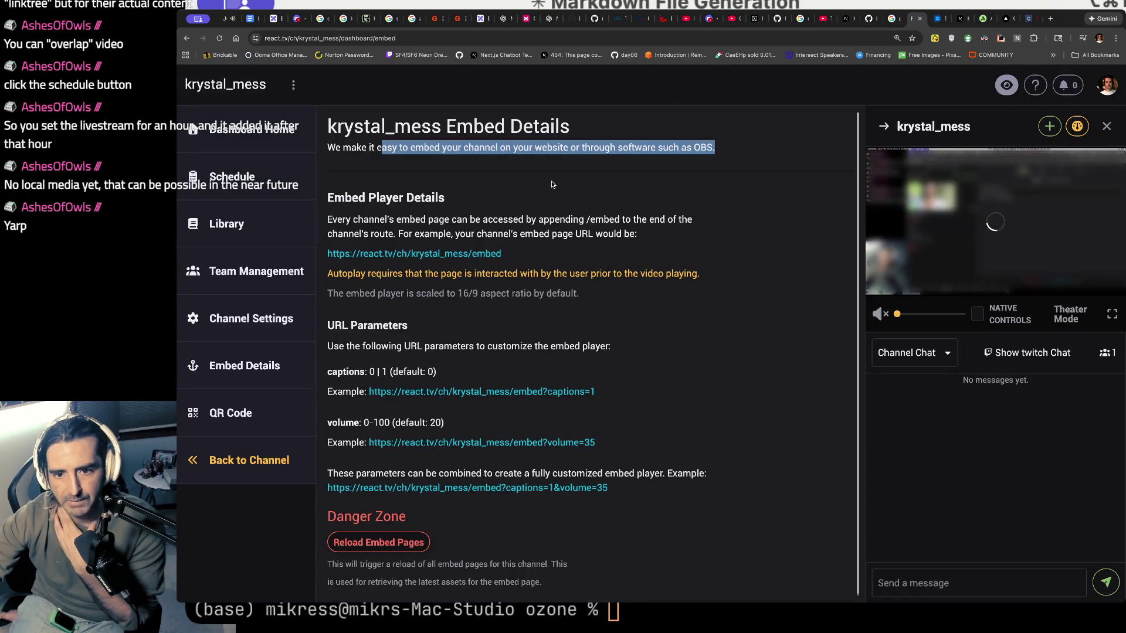
- Highlight the embed route, 16/9 aspect and intro lines on Embed Details
left_click_drag(452, 219, 452, 236)
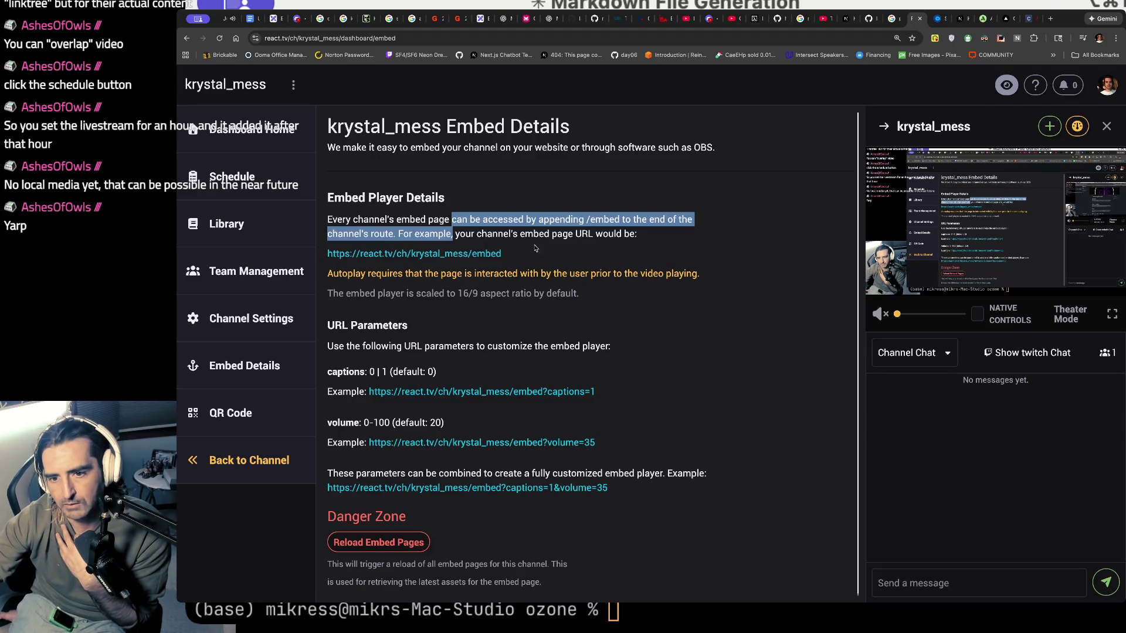
left_click_drag(384, 290, 408, 309)
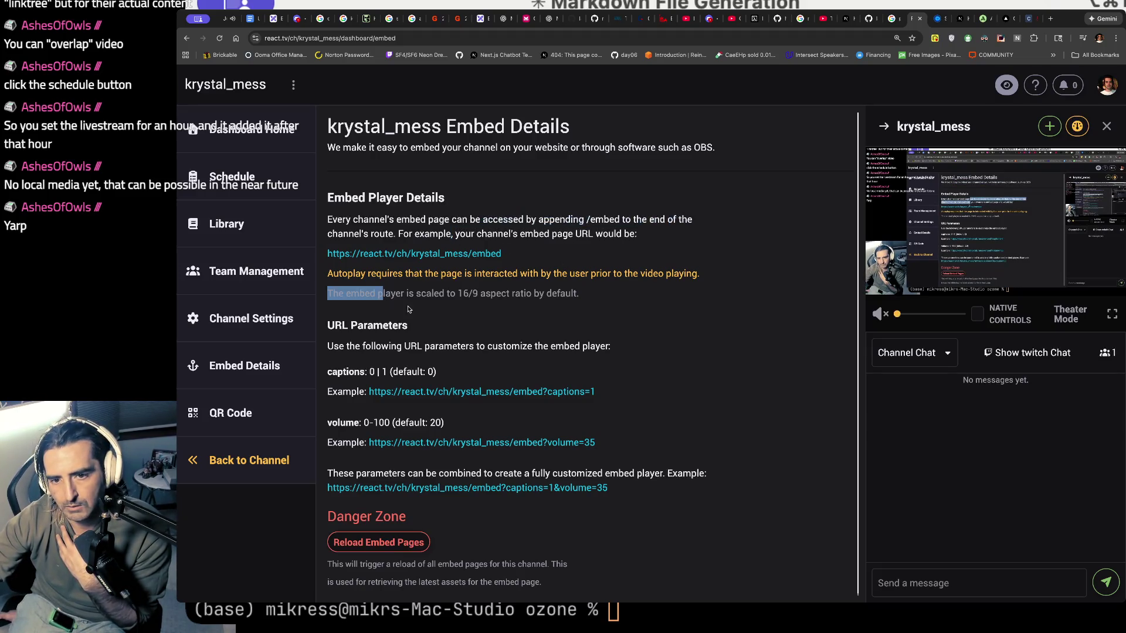
left_click_drag(374, 152, 382, 166)
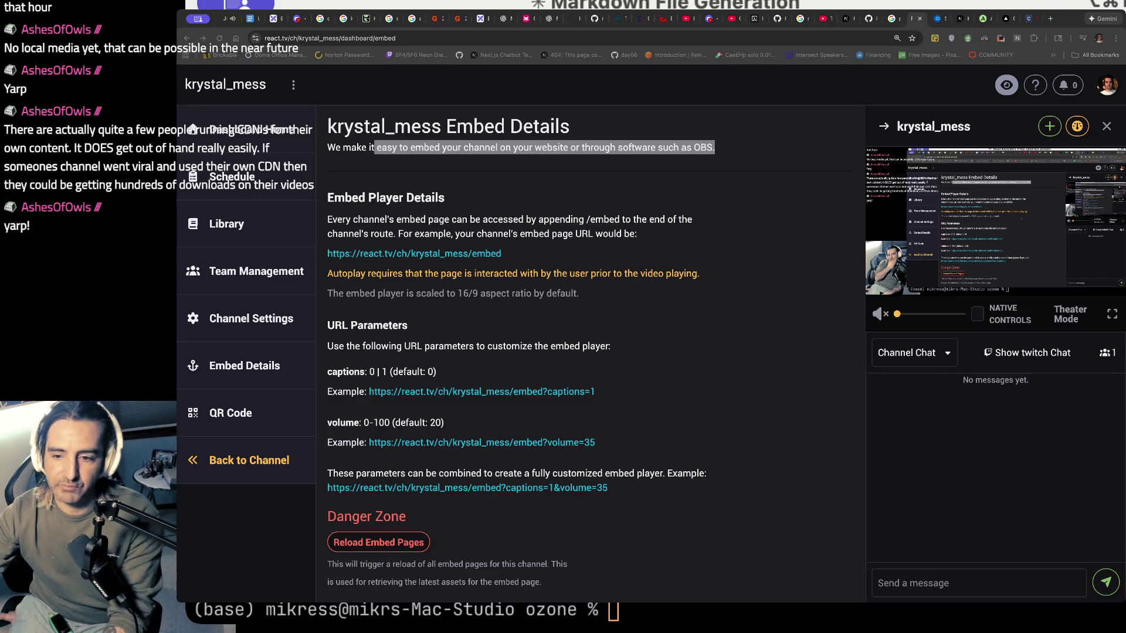
key("super+Tab")
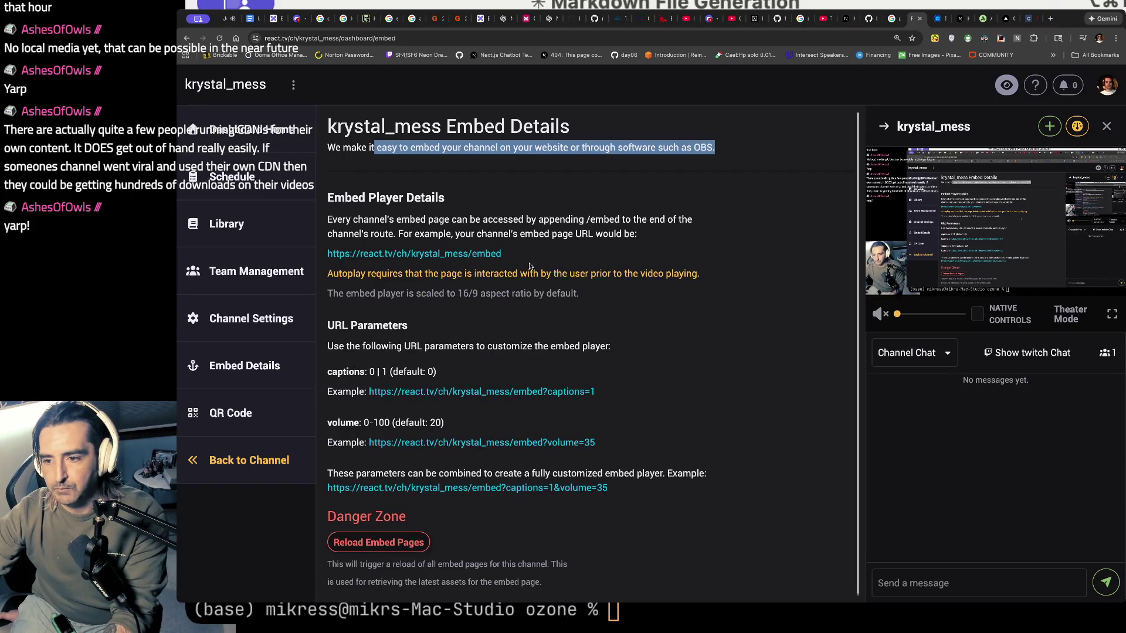
- Browse Team Management, Channel Settings and Embed Details, selecting the URL parameters line
left_click(256, 271)
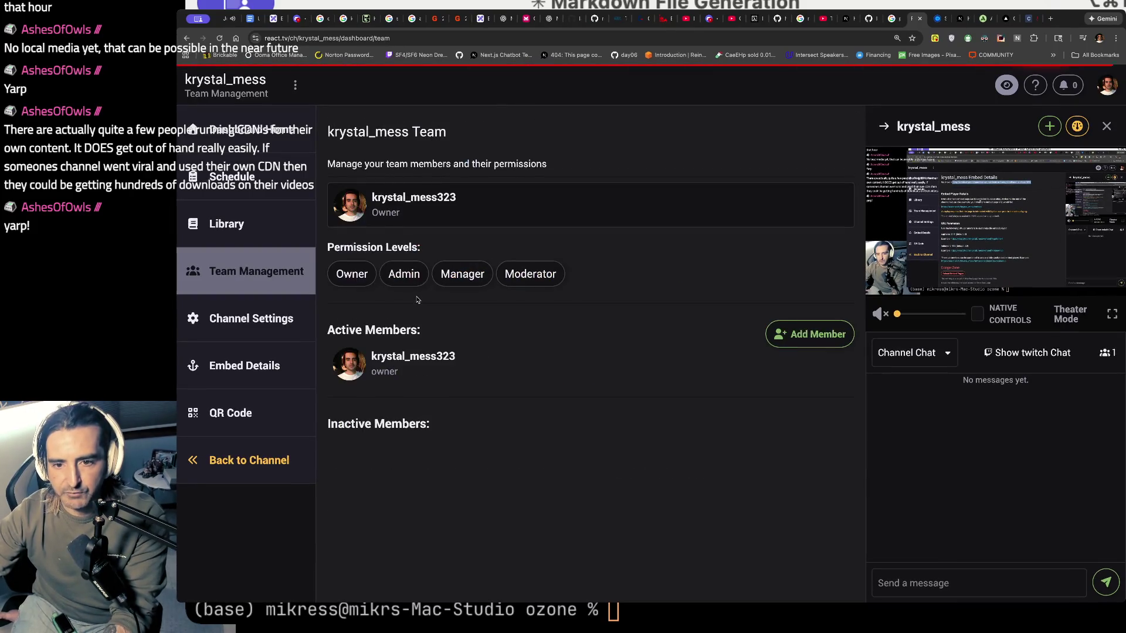
left_click(251, 319)
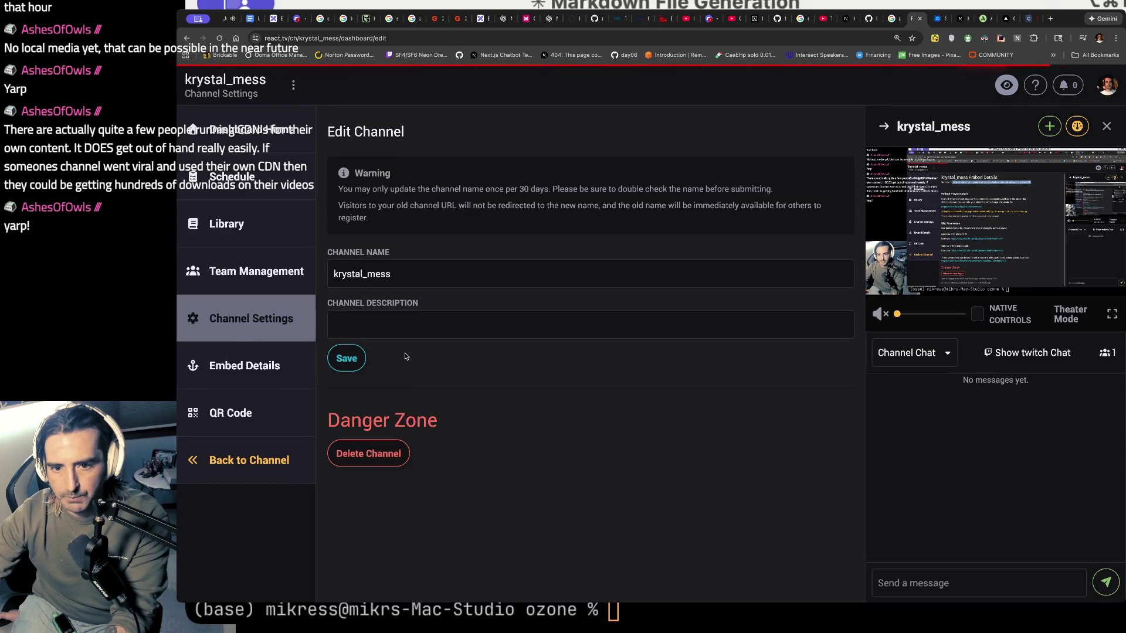
left_click(245, 365)
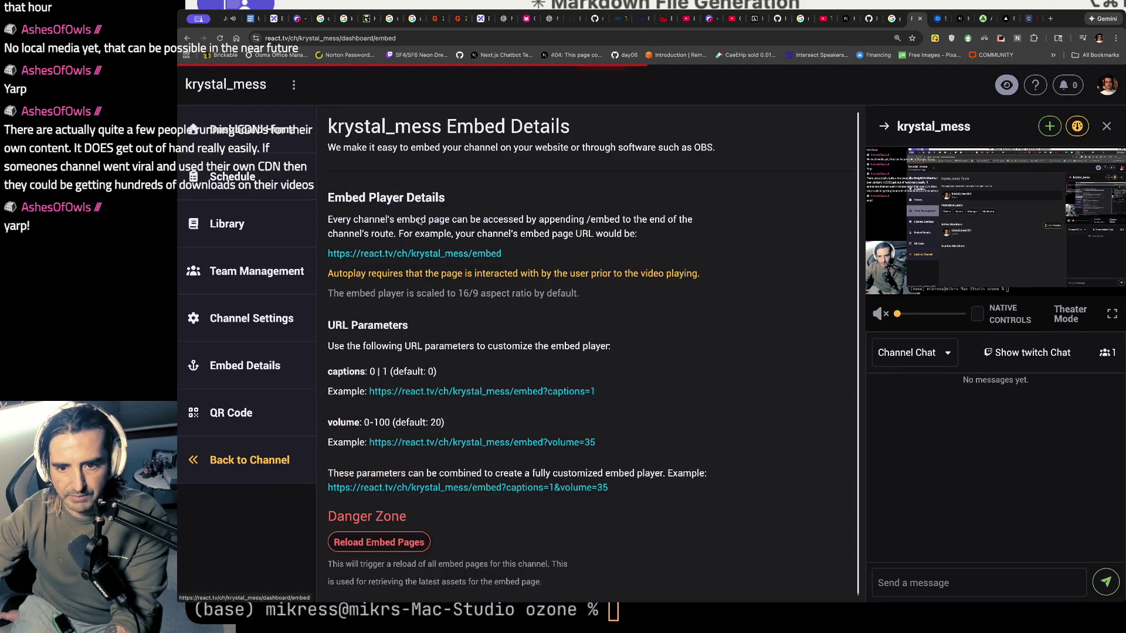
triple_click(359, 351)
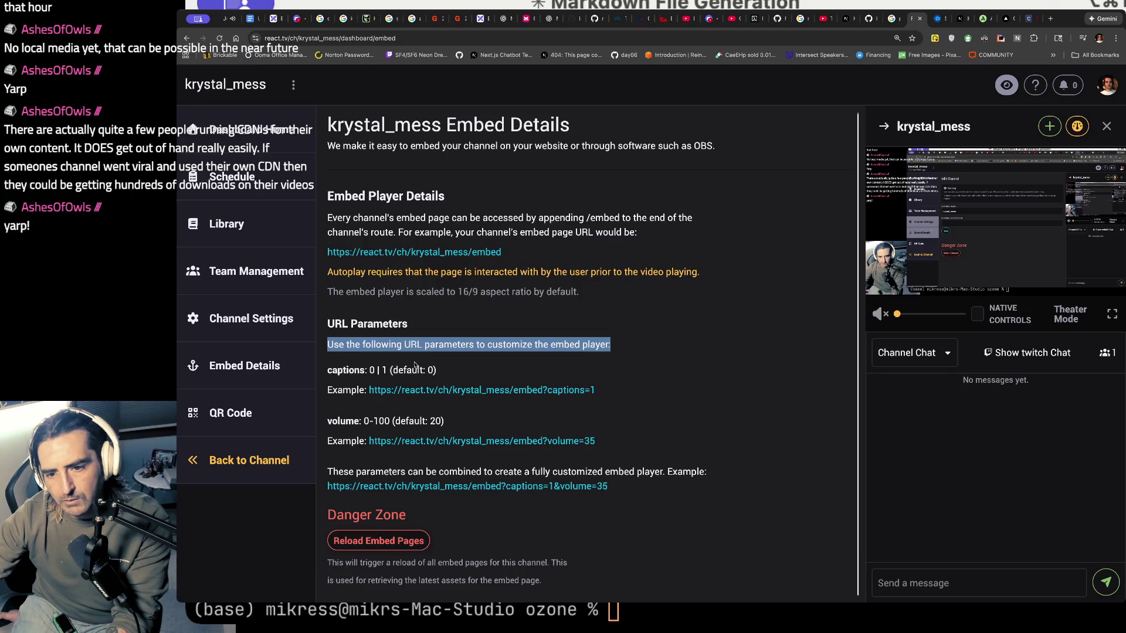
scroll(397, 423, "up", 5)
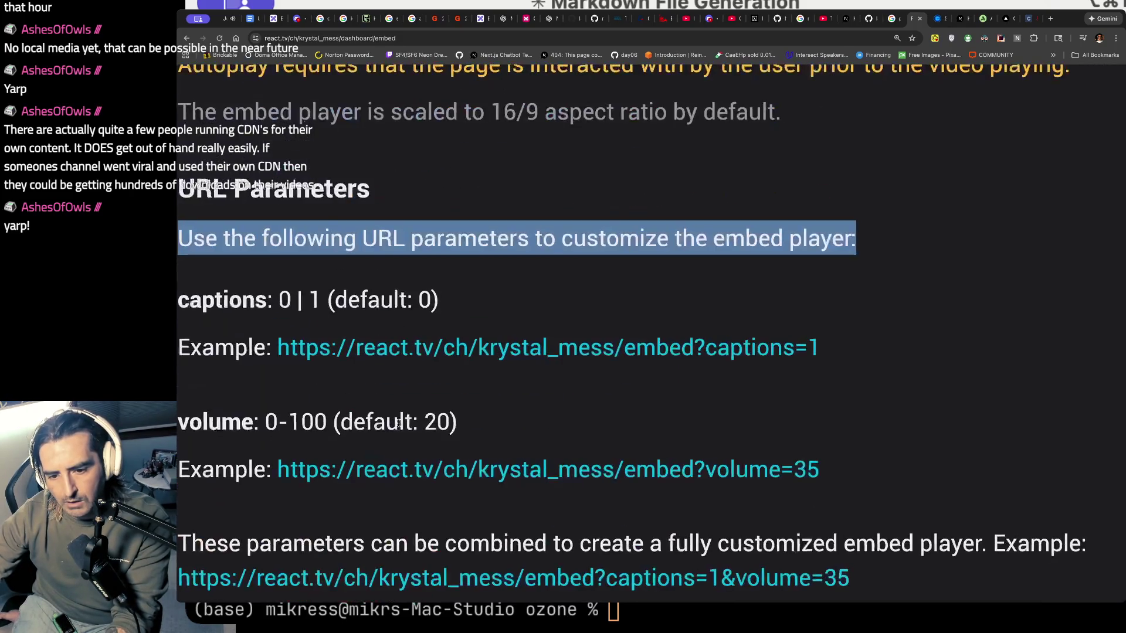
scroll(398, 423, "down", 5)
- View the channel's QR Code page, then go to Dashboard home and the schedule
left_click(391, 409)
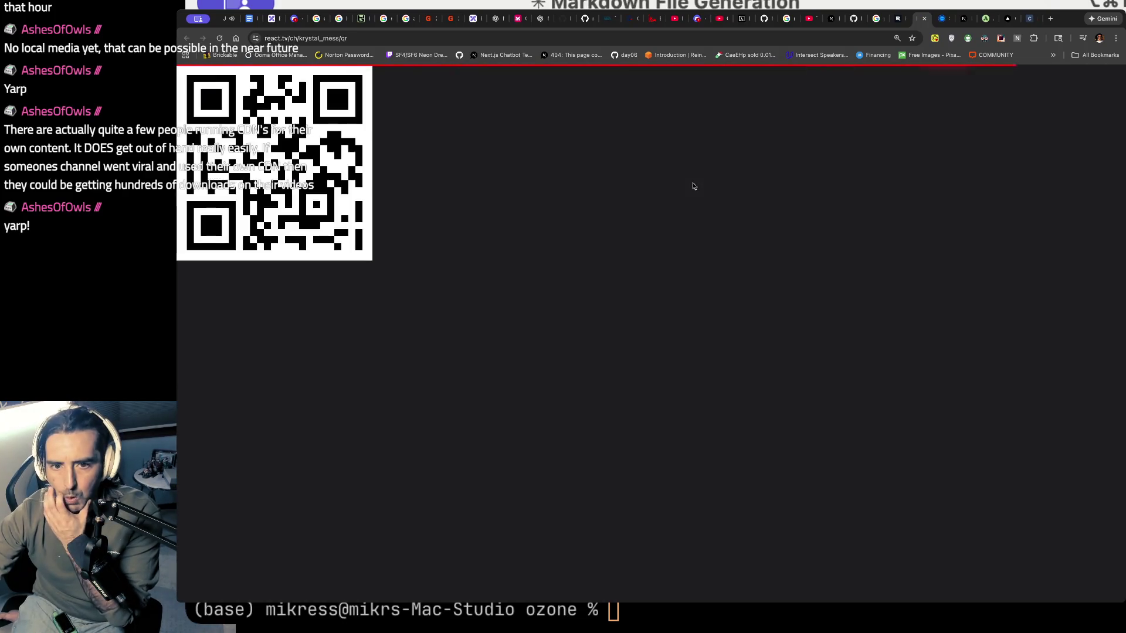
left_click(896, 23)
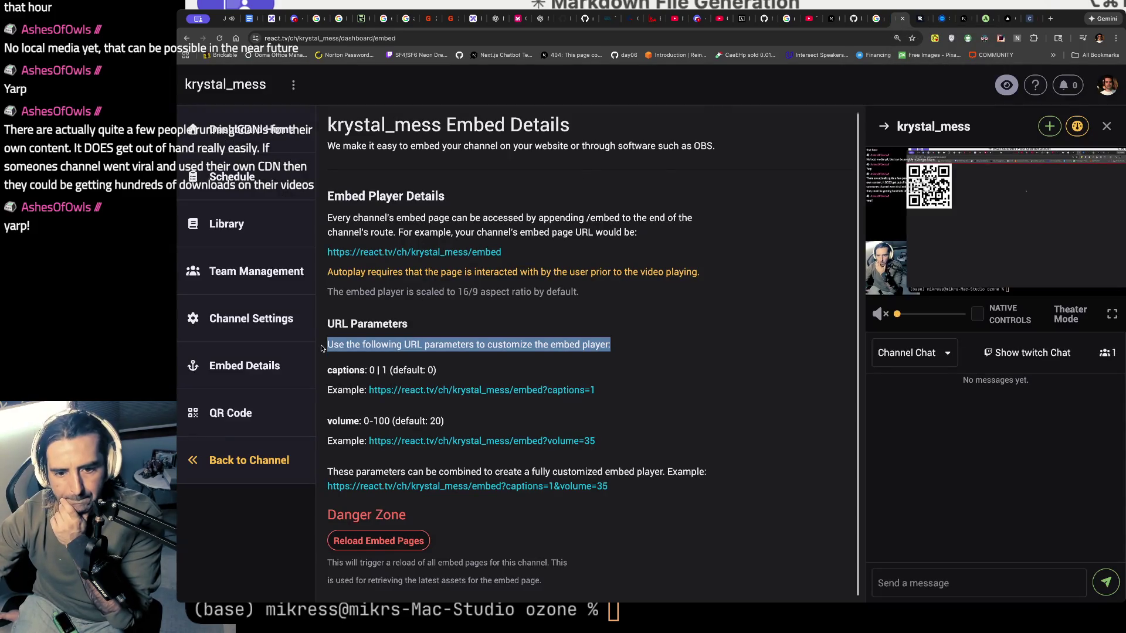
left_click(246, 130)
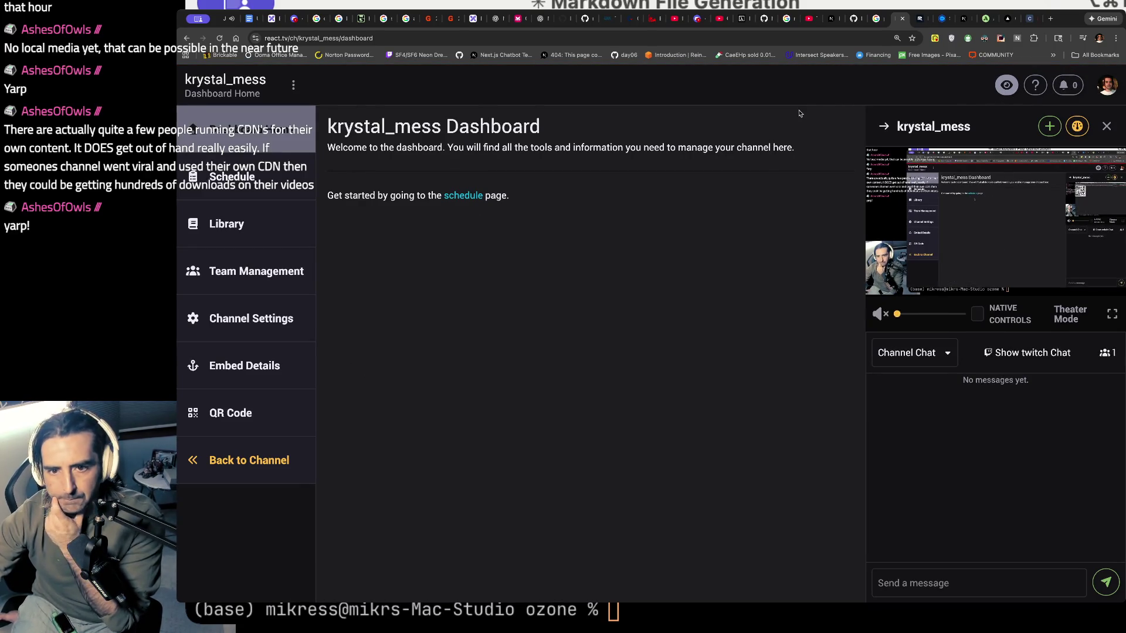
left_click(293, 179)
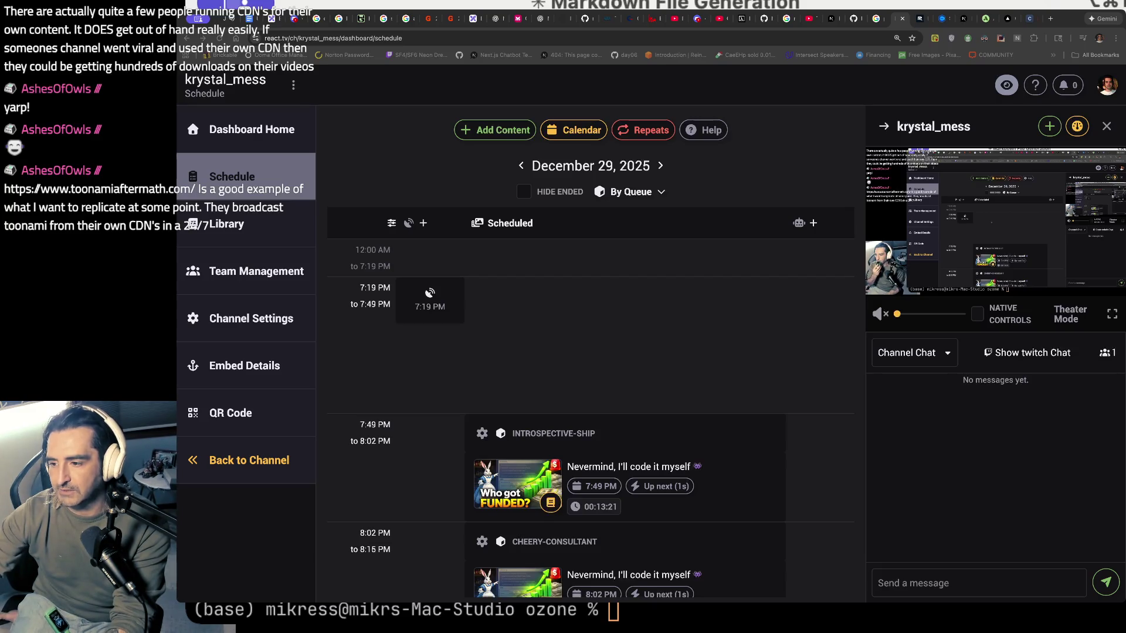
- Open toonamiaftermath.com in a new tab and bring up its weekly schedule
key("super+t")
key("super+v")
key("Return")
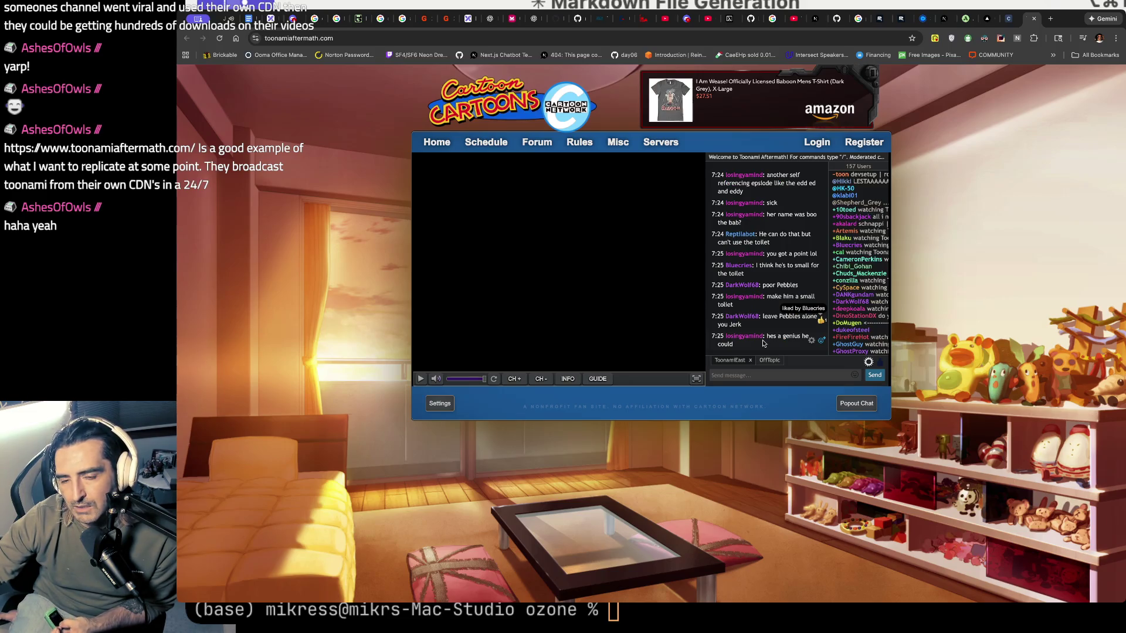
left_click(500, 145)
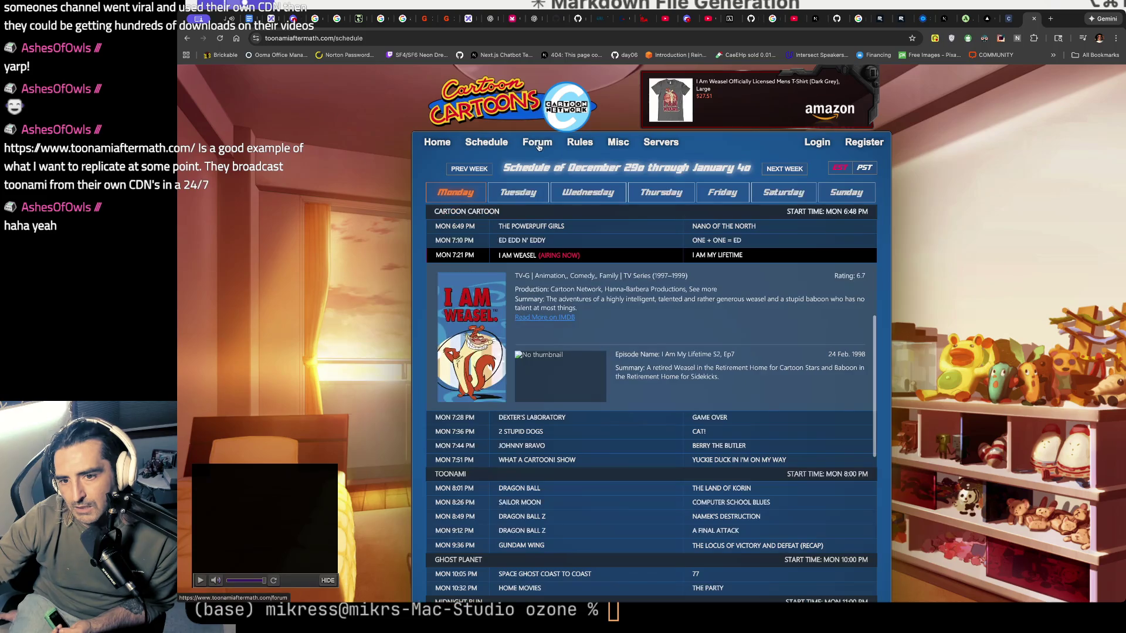
- Dismiss the address suggestions and open the Server Status and Load page
left_click(435, 42)
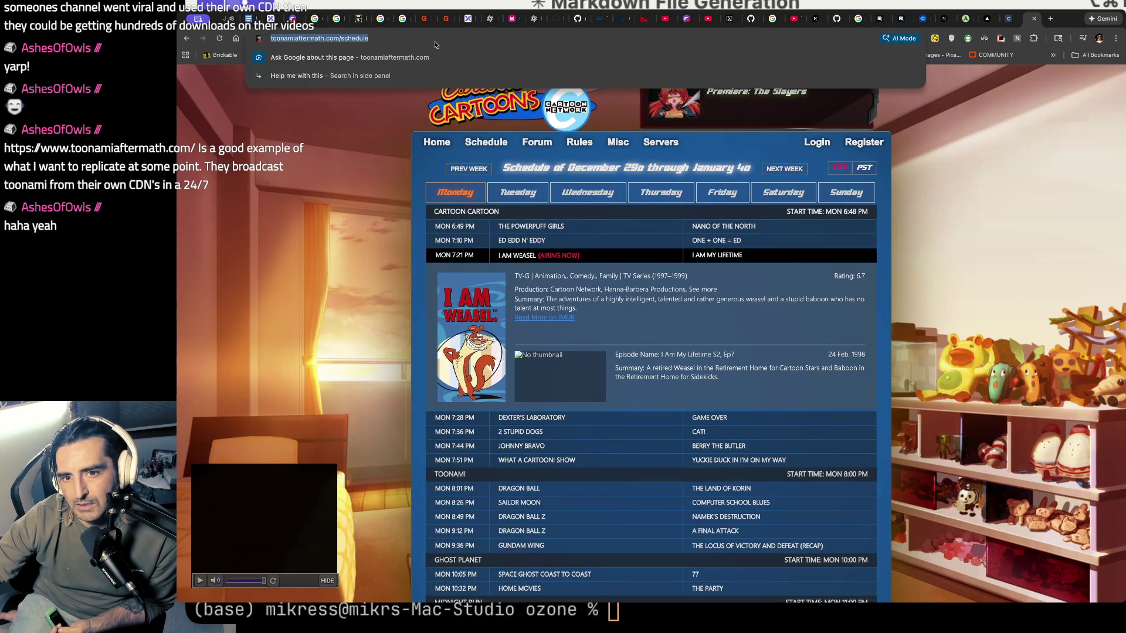
key("Escape")
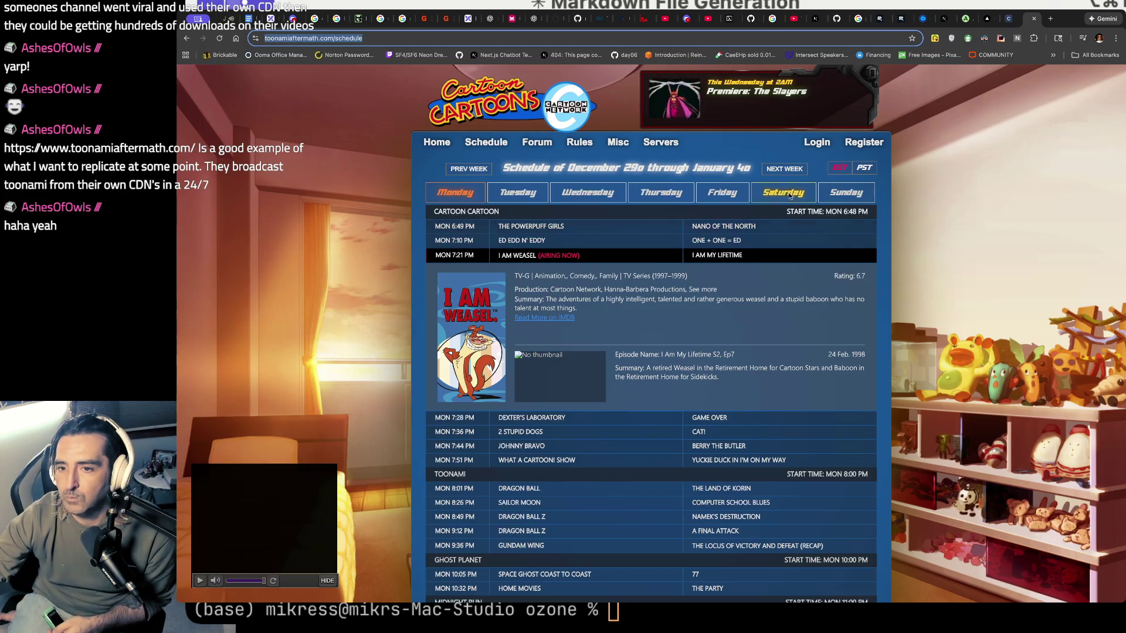
left_click(672, 144)
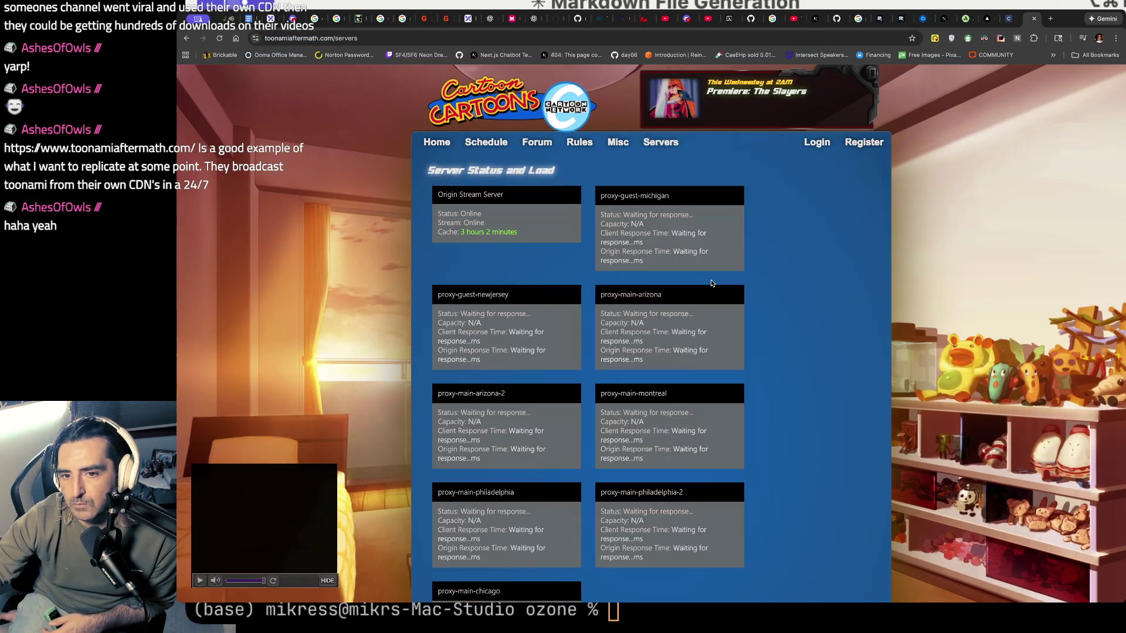
- Review the server list, selecting proxy-main-arizona's status and the bottom note, then open Forum
scroll(711, 282, "down", 1)
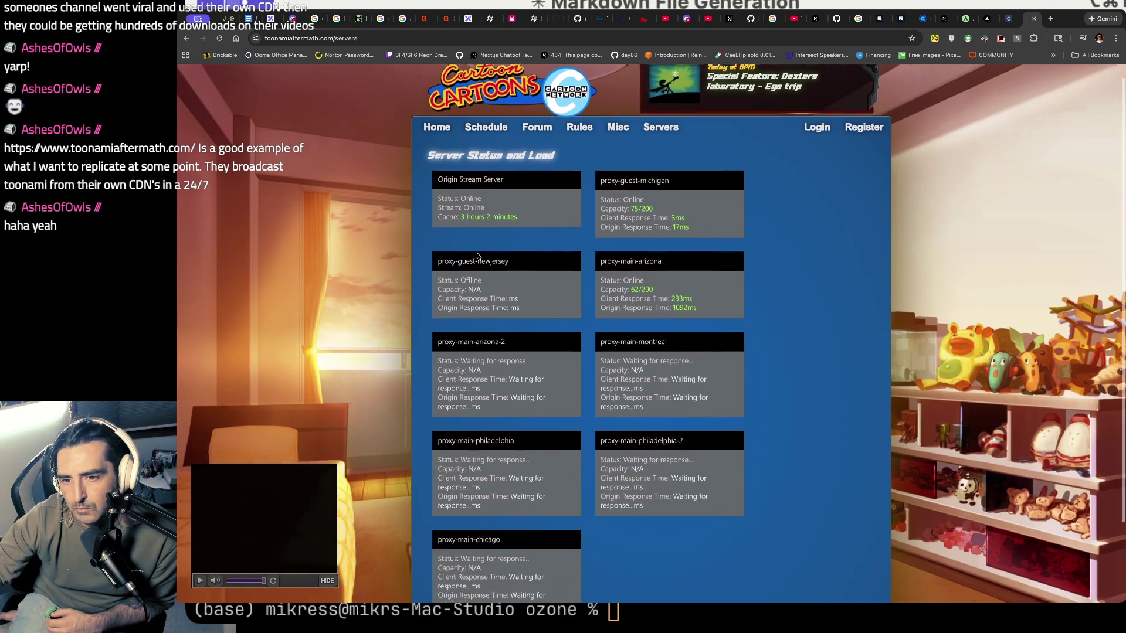
scroll(477, 256, "down", 1)
scroll(477, 256, "down", 2)
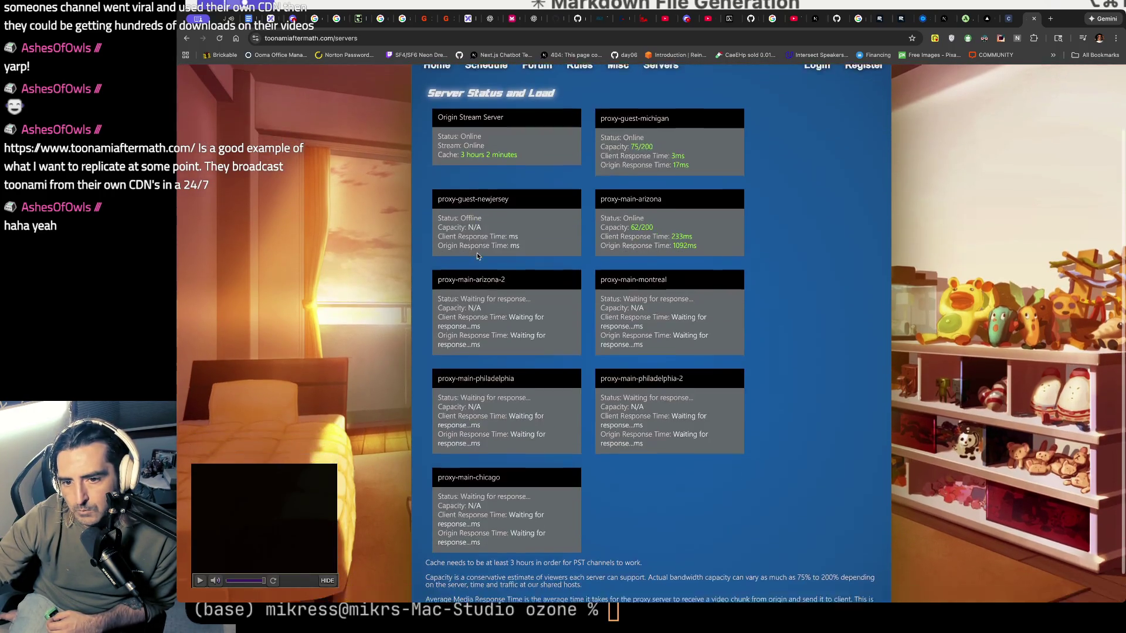
triple_click(490, 213)
triple_click(642, 243)
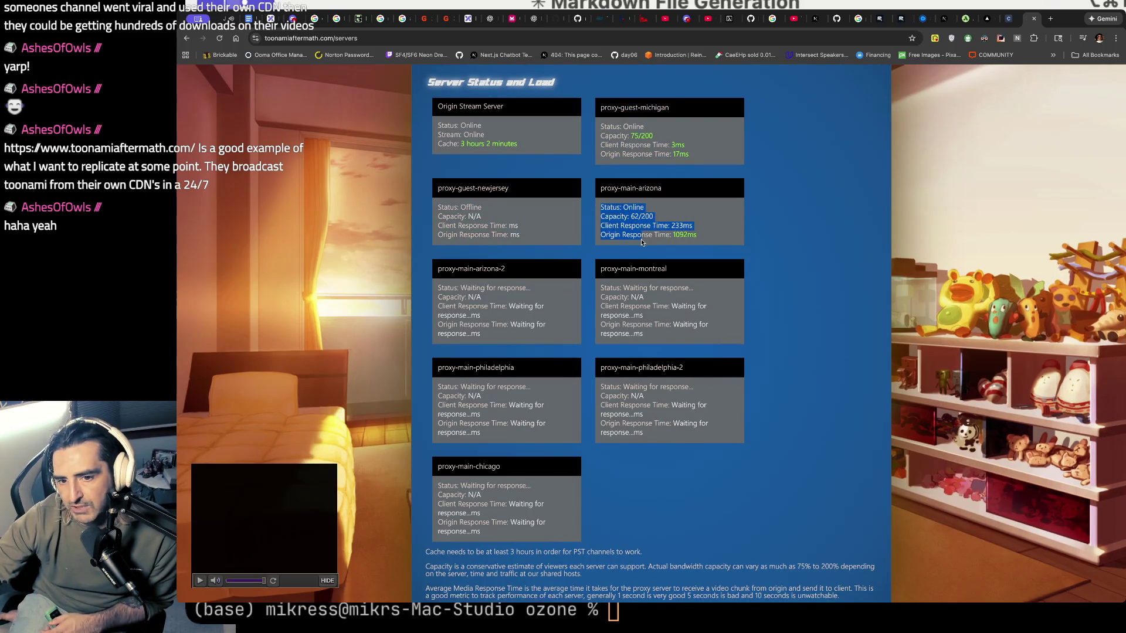
scroll(511, 287, "down", 1)
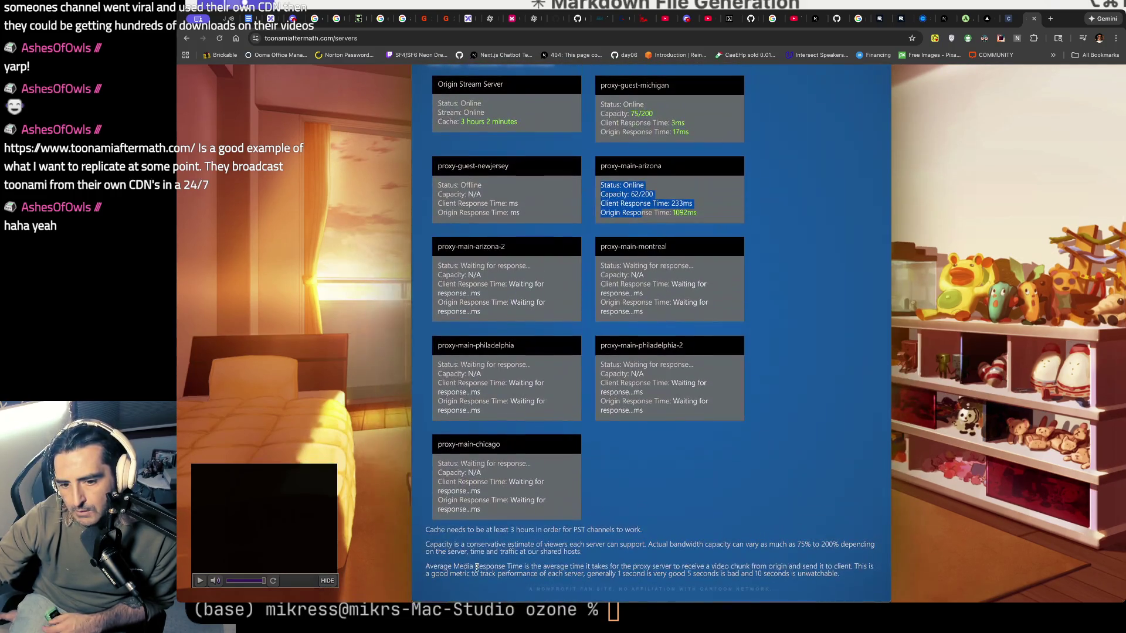
left_click_drag(477, 567, 455, 594)
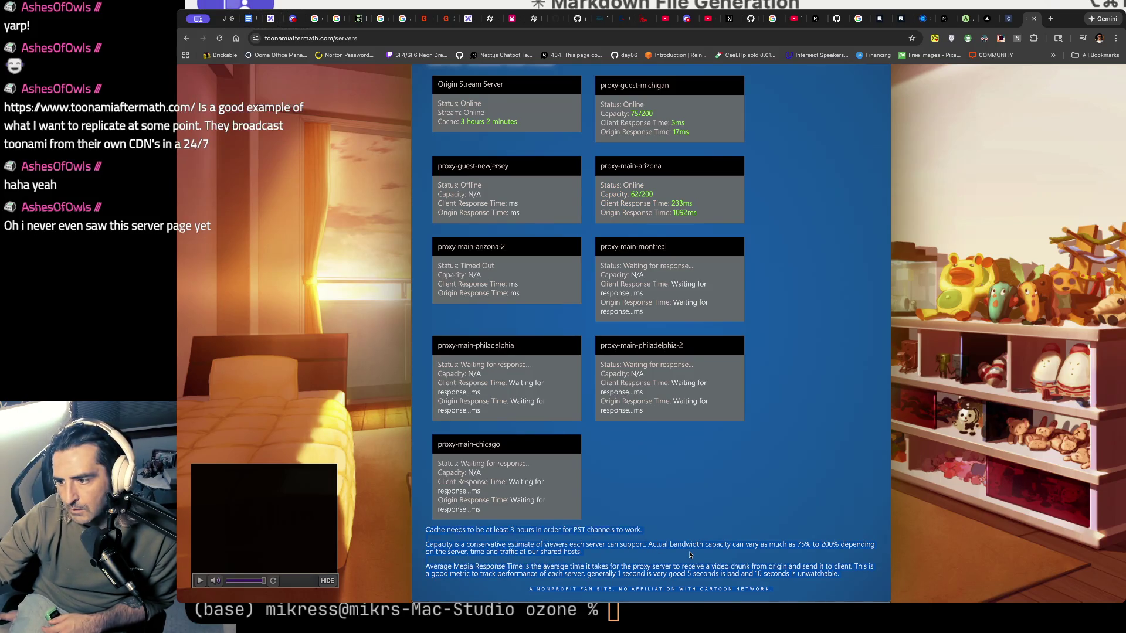
scroll(692, 421, "up", 4)
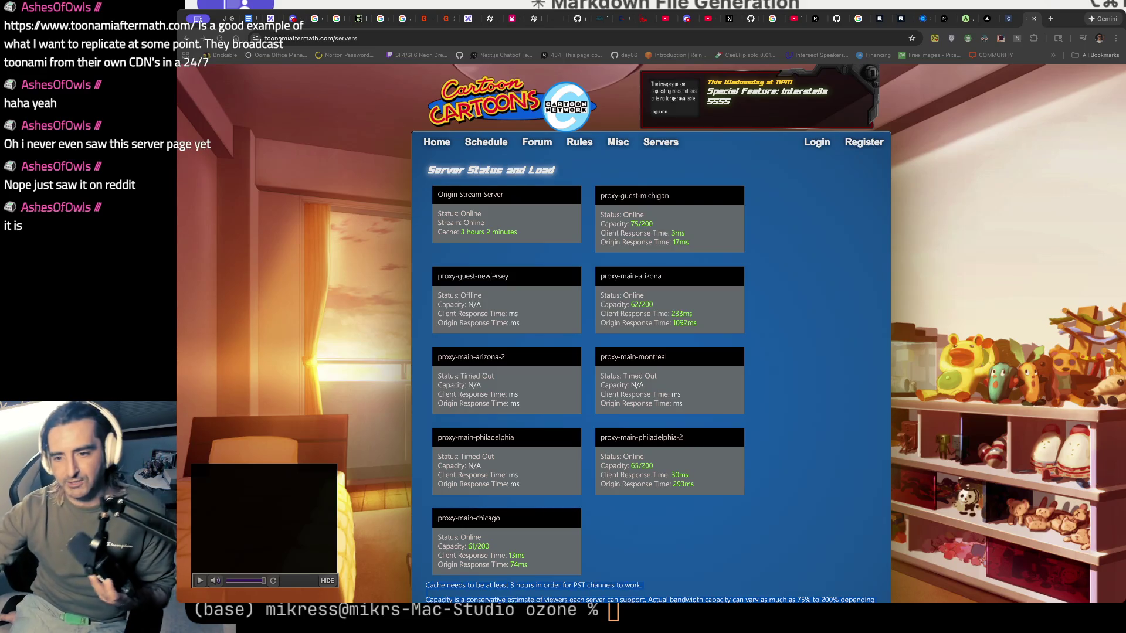
left_click(540, 144)
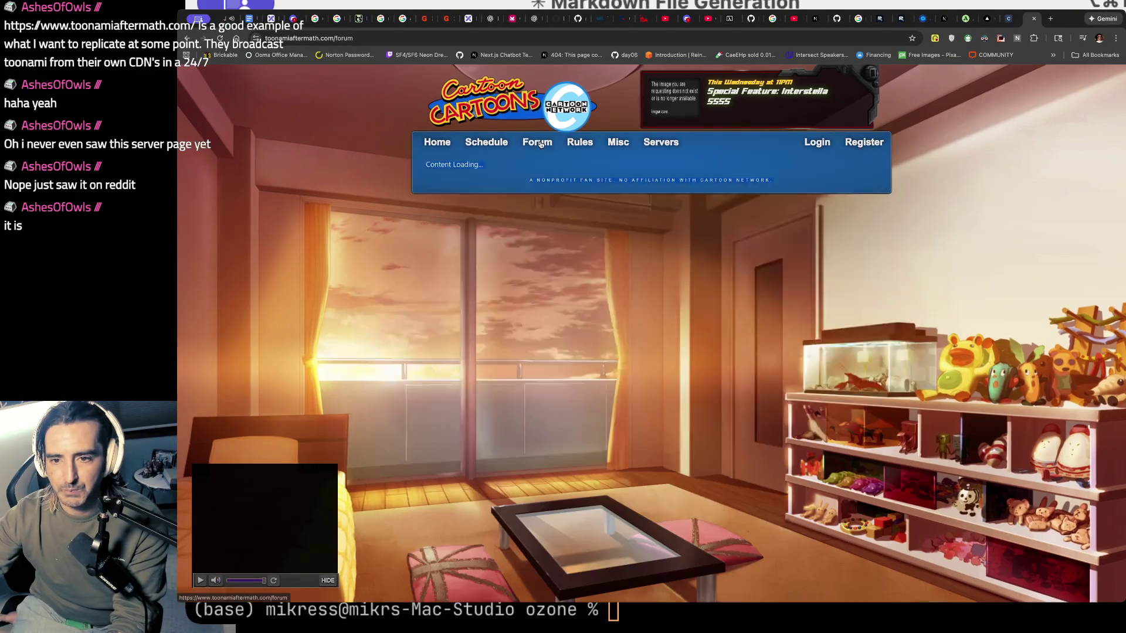
- Go back to server status and highlight proxy capacities, including 62/200, and the cache note
key("super+bracketleft")
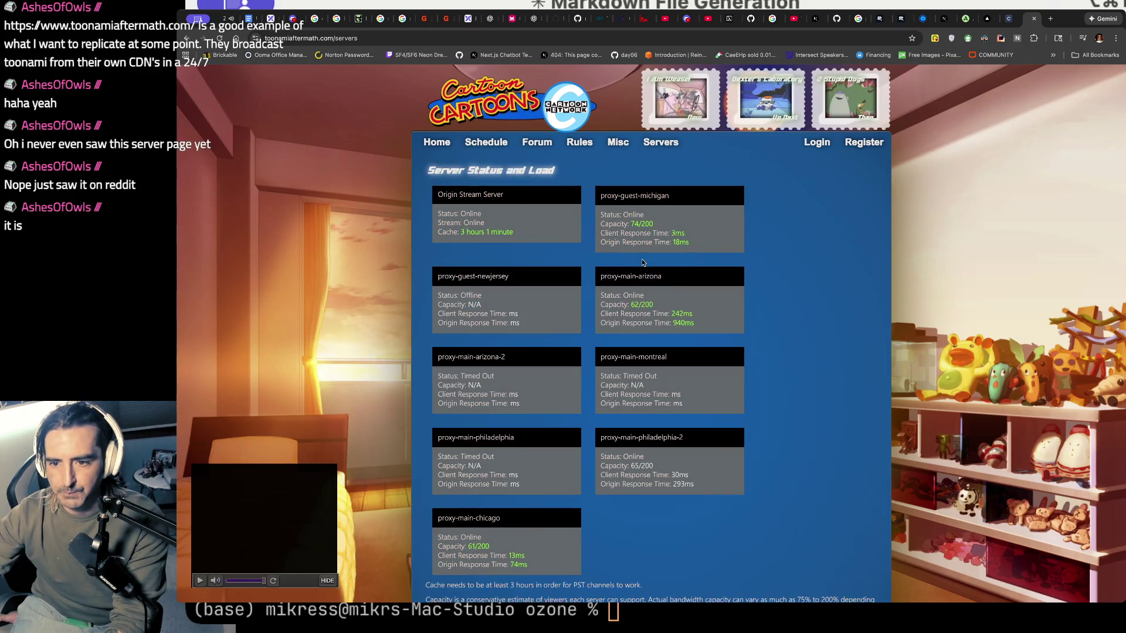
mouse_move(638, 233)
left_mouse_down()
mouse_move(610, 194)
mouse_move(617, 218)
mouse_move(606, 225)
mouse_move(720, 227)
left_mouse_up()
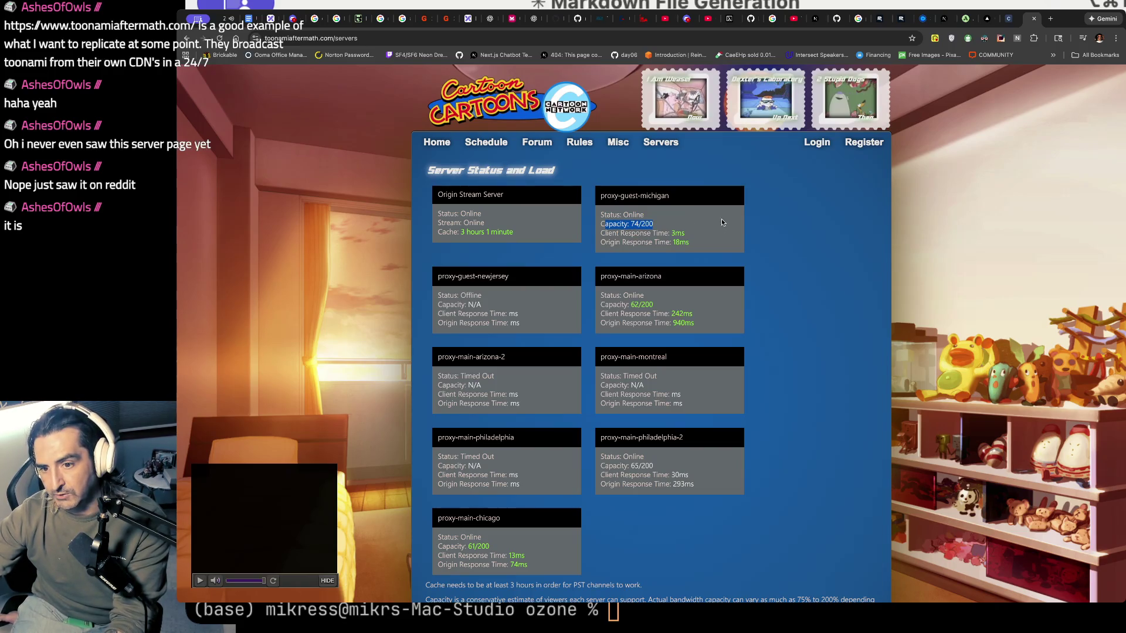
left_click_drag(654, 305, 627, 304)
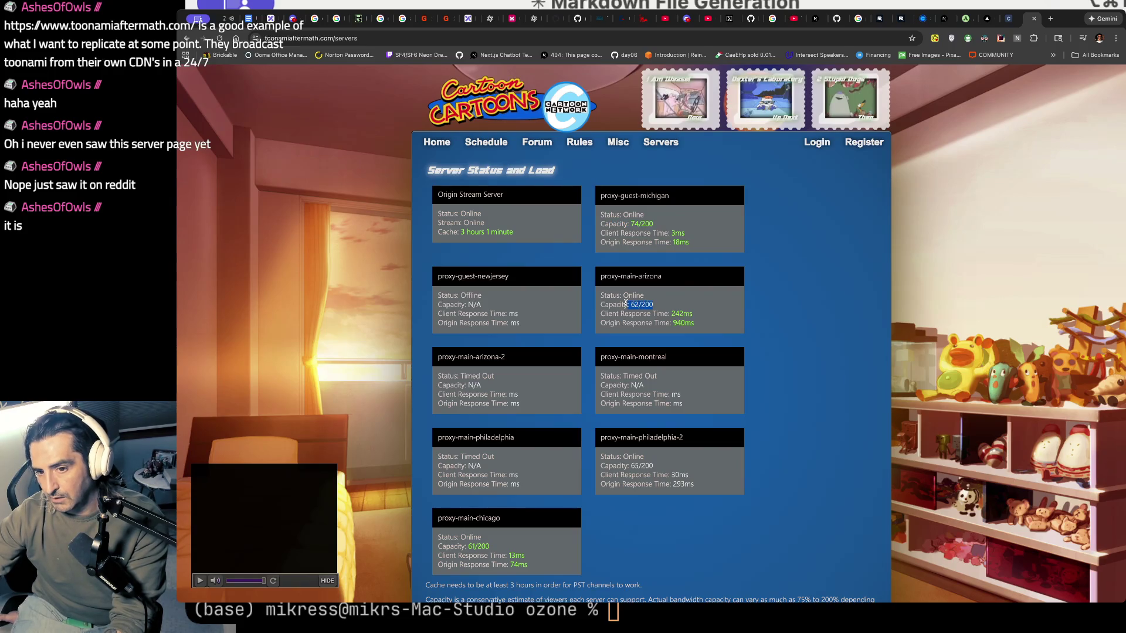
scroll(627, 304, "down", 1)
scroll(657, 346, "down", 1)
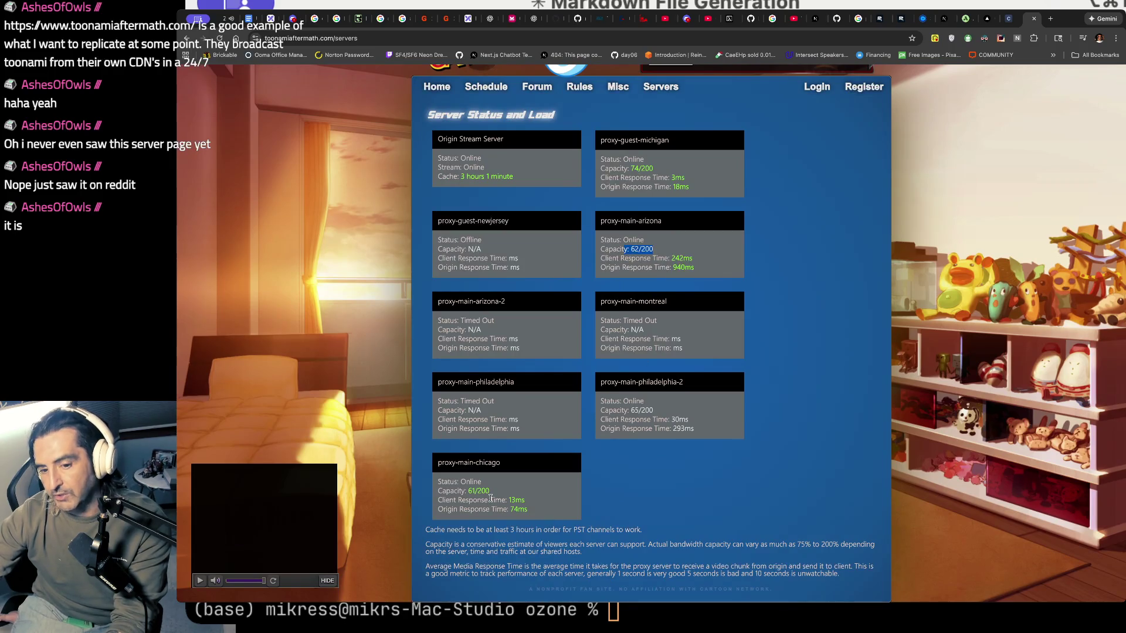
left_click_drag(434, 526, 441, 576)
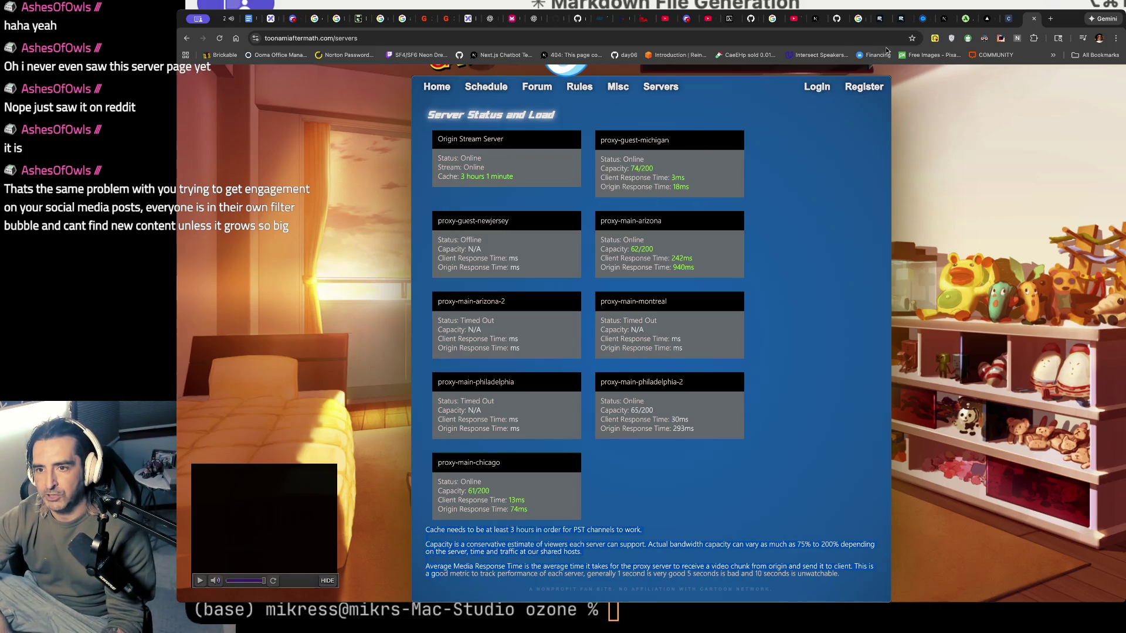
- Return to the krystal_mess schedule tab and navigate to Discord
left_click(895, 19)
left_click(882, 19)
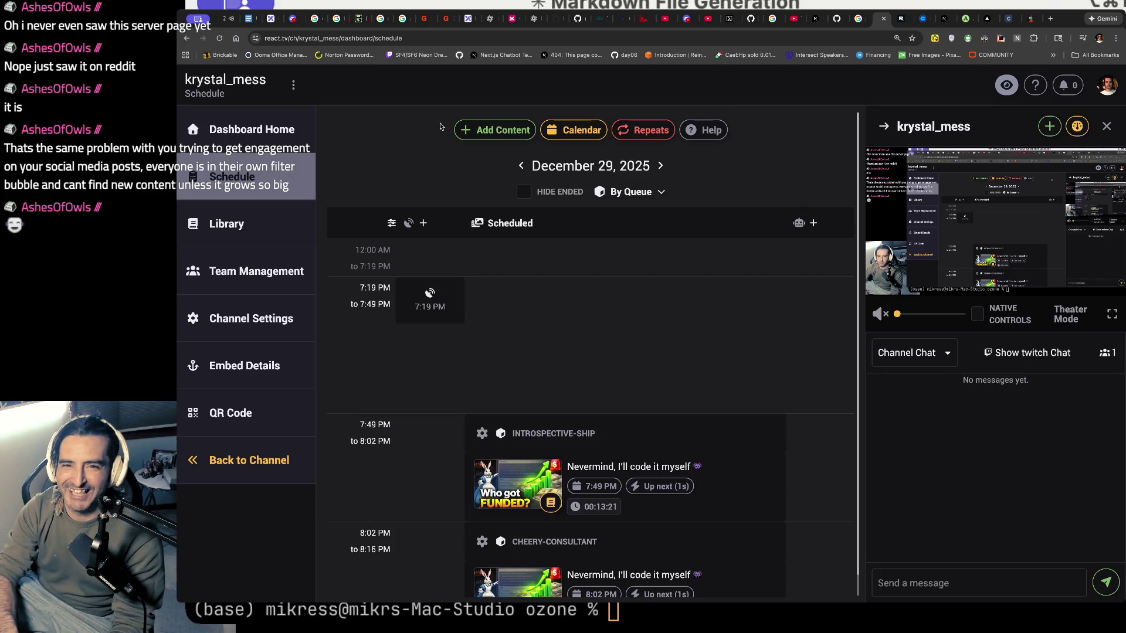
key("super+l")
type("discord")
key("Return")
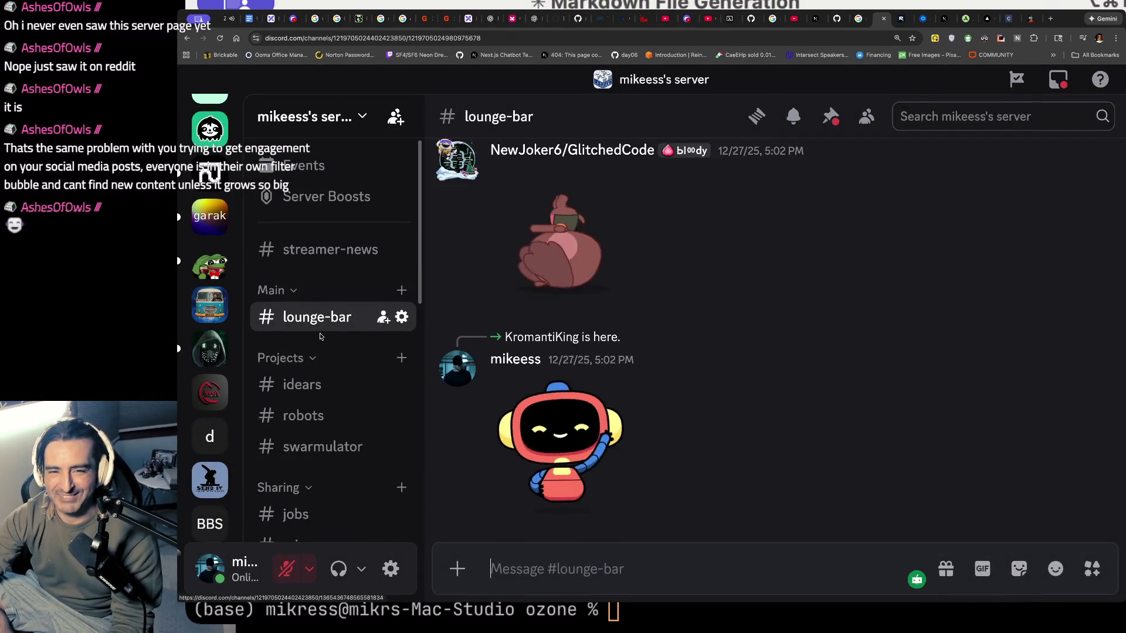
key("super+minus")
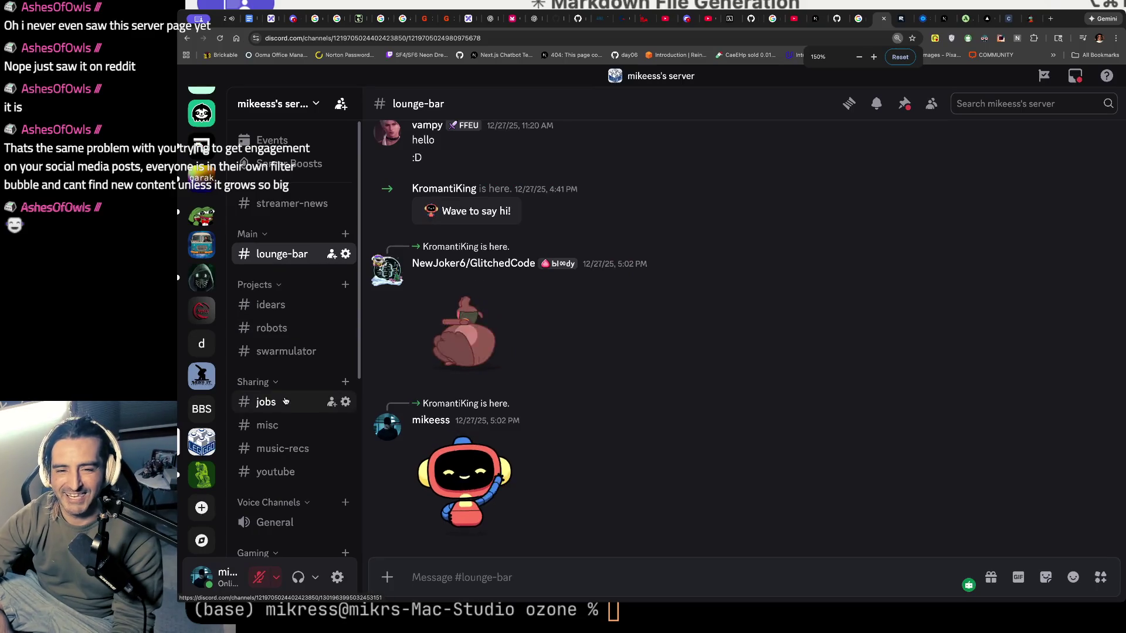
left_click(281, 179)
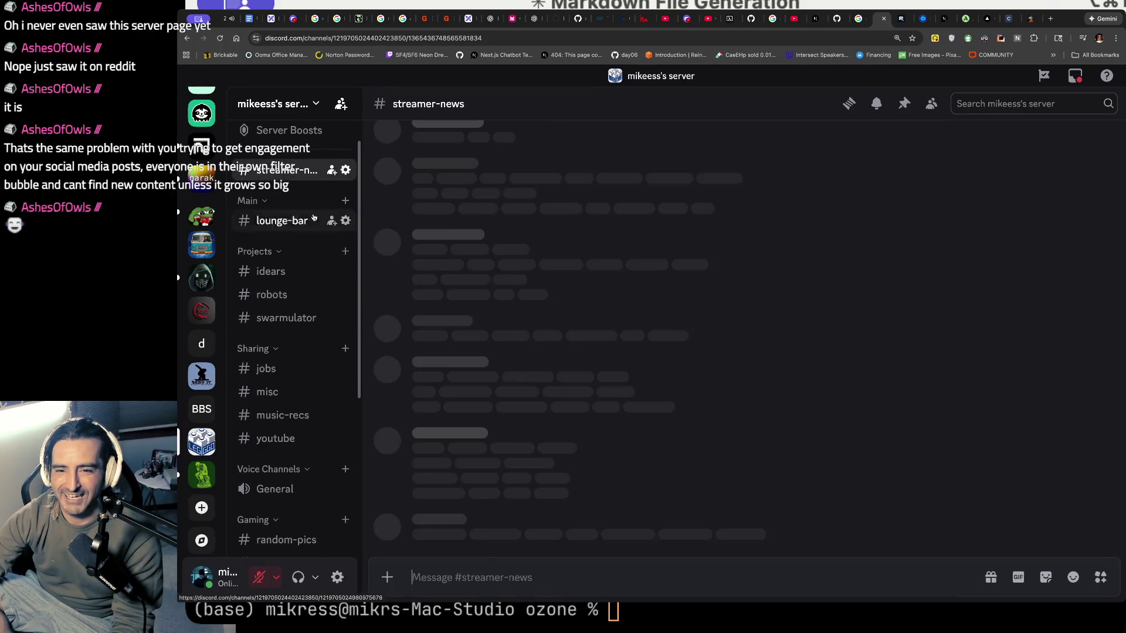
left_click(281, 223)
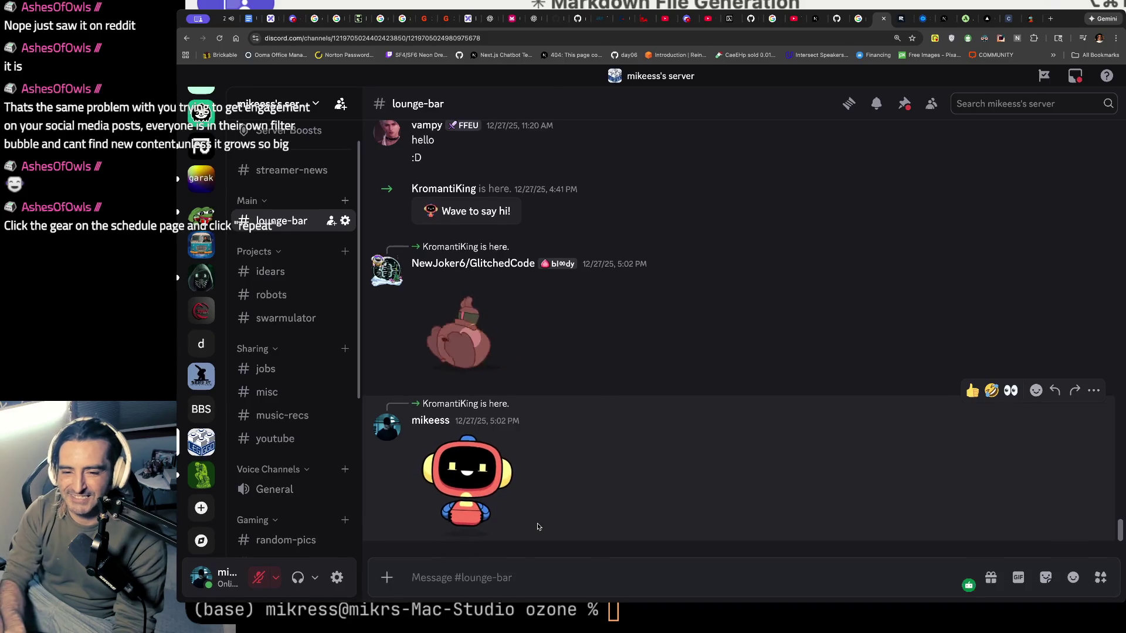
type("new u")
key("super+a")
type("ashes ca")
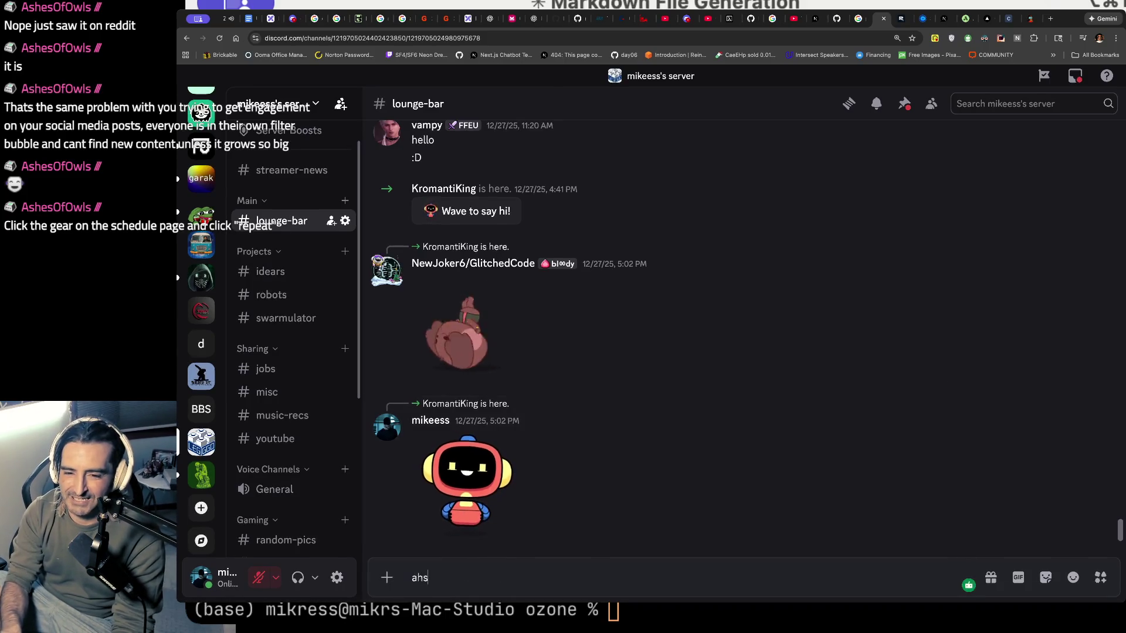
type("me by an")
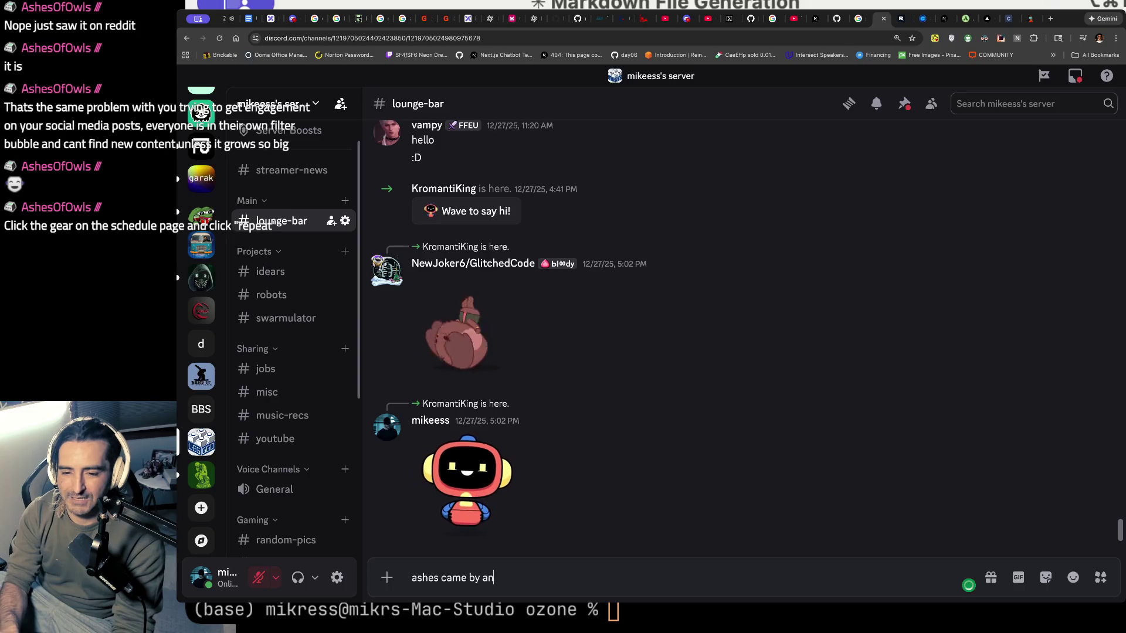
type("d shared t")
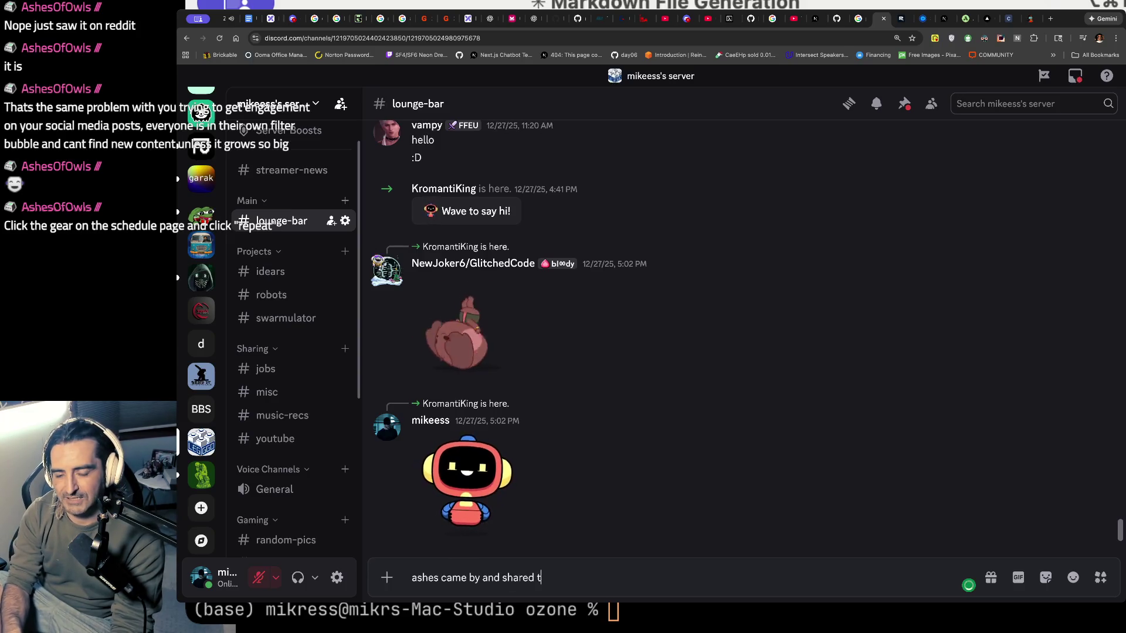
type("he latest version of h")
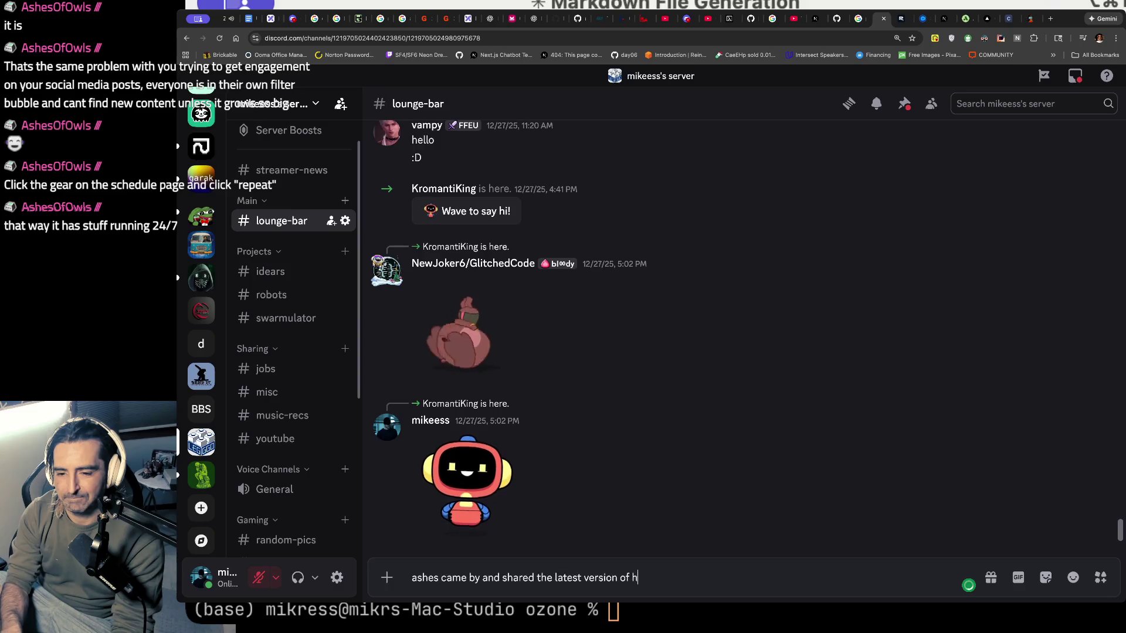
type("er product https://react.tv/")
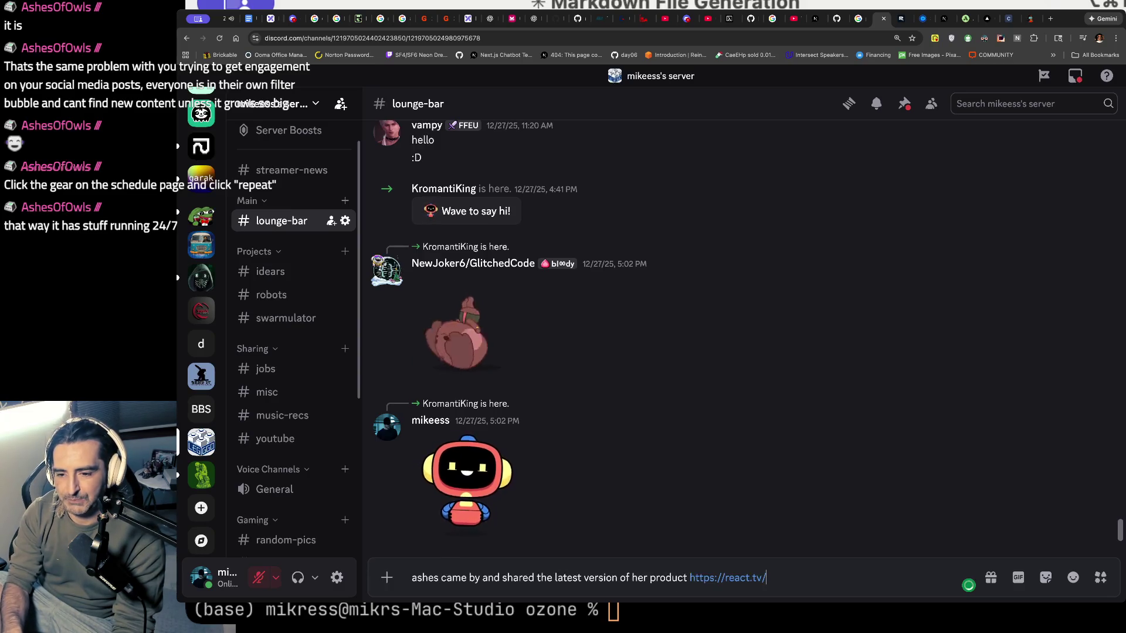
type(". I c")
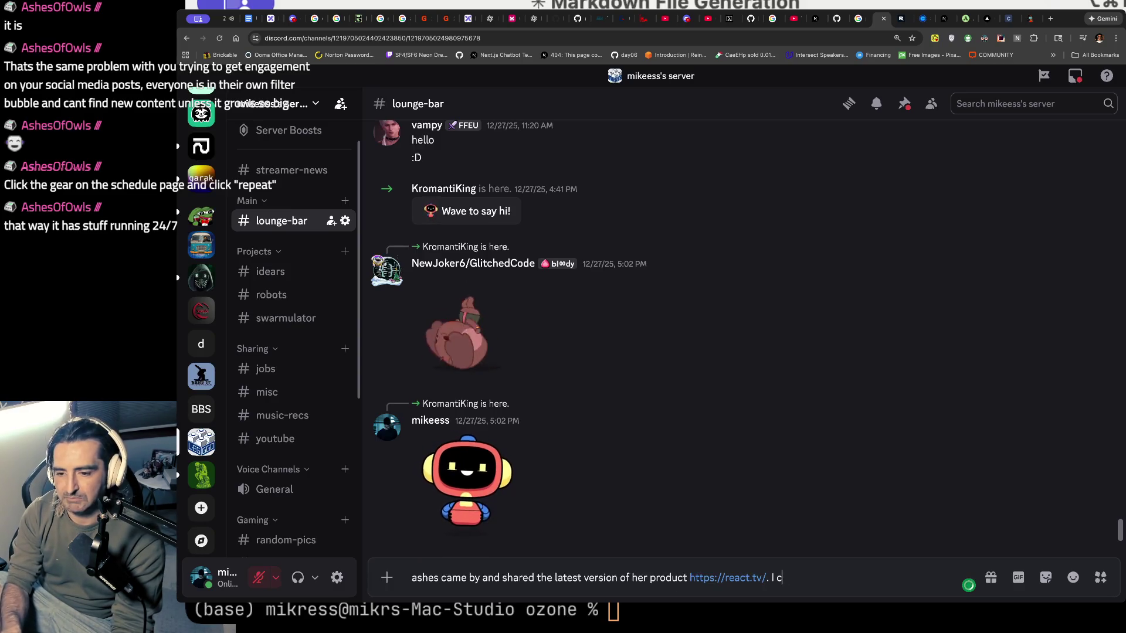
type("reated my own channel")
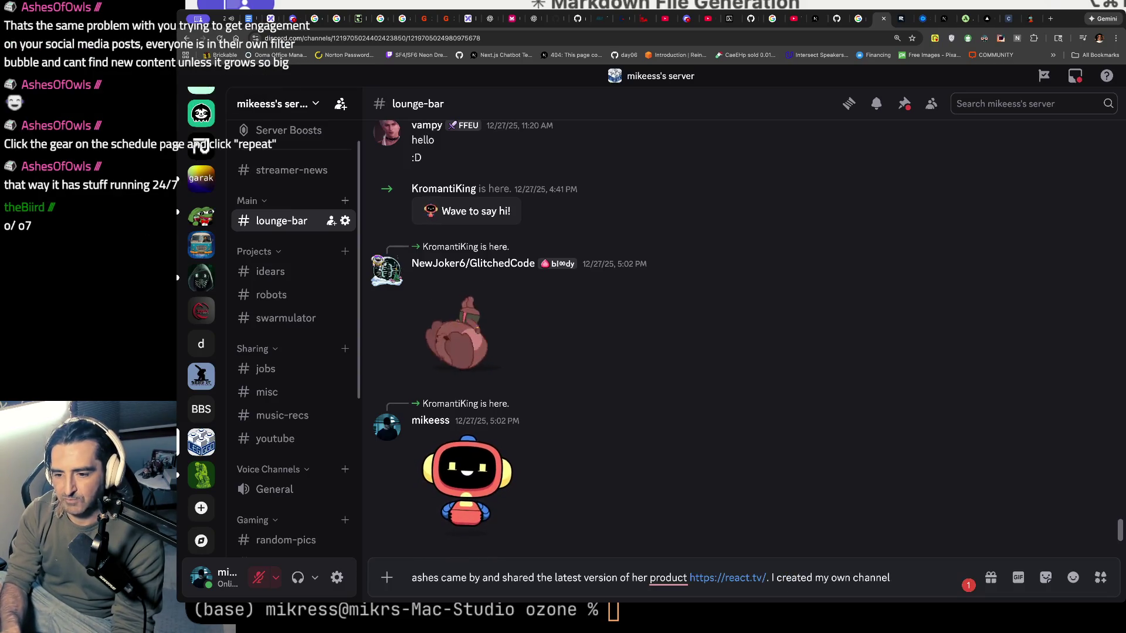
type(" and you can chec")
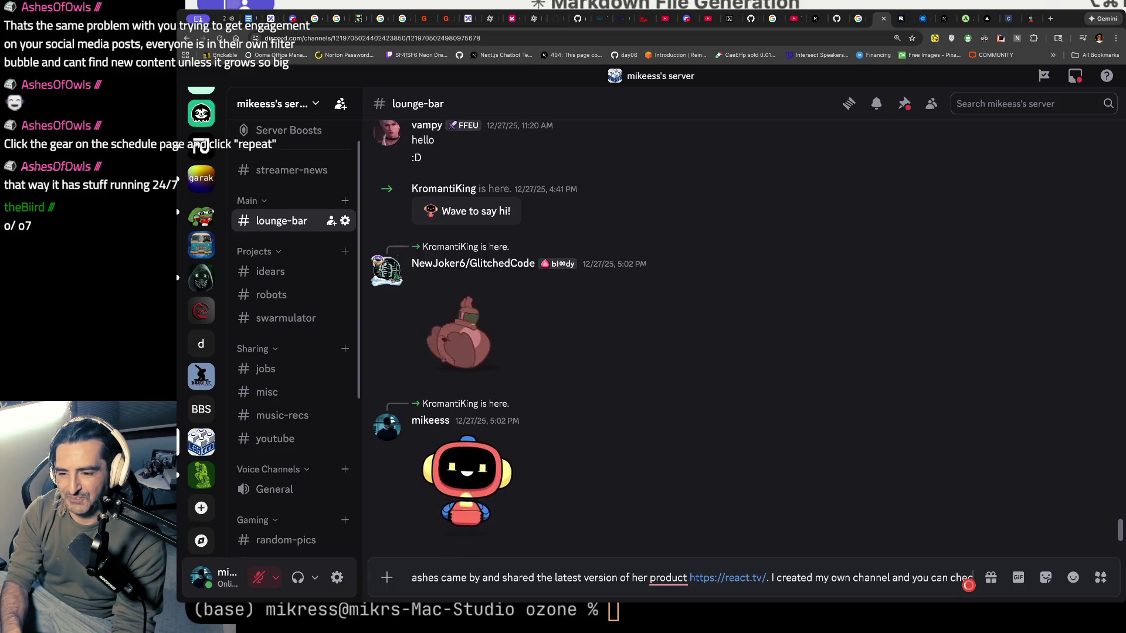
type("k it o")
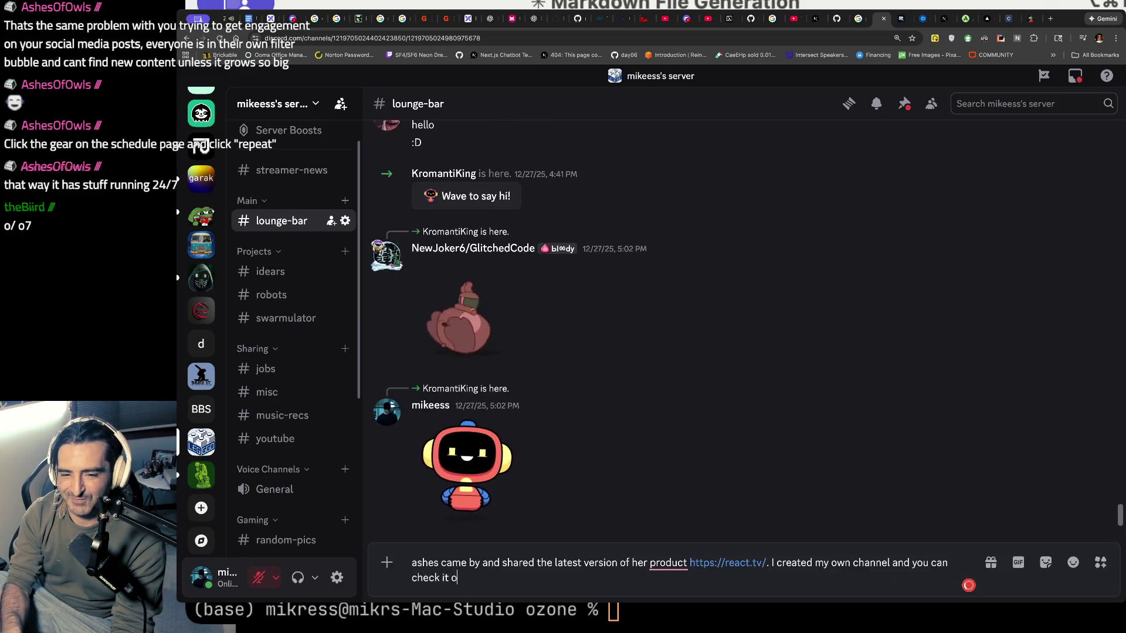
type("ut..")
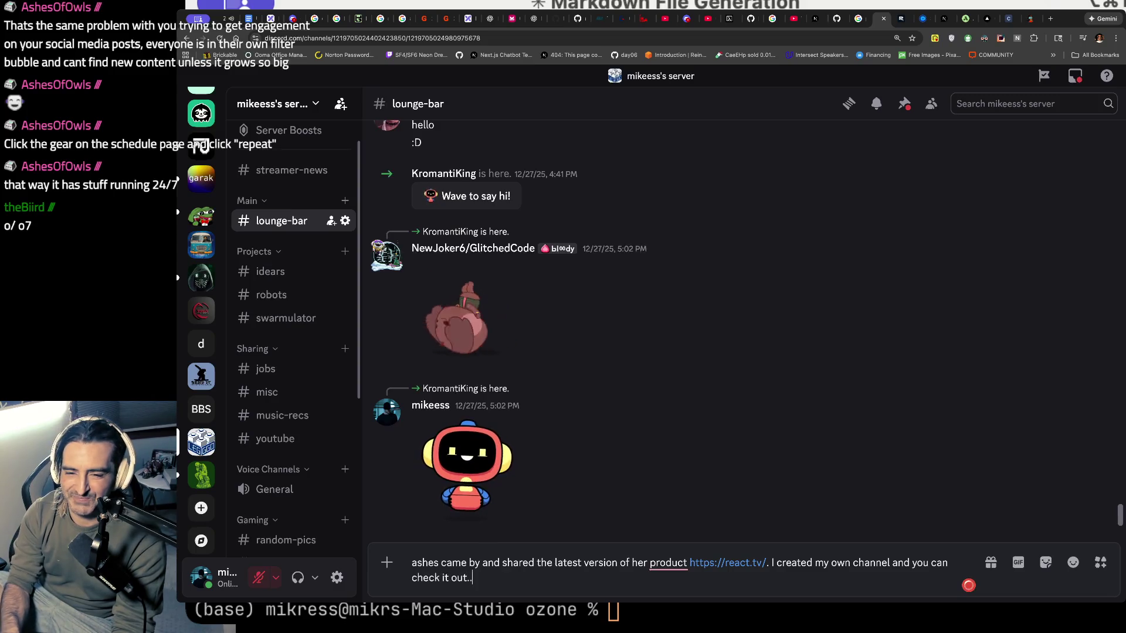
type(".its krystal 24")
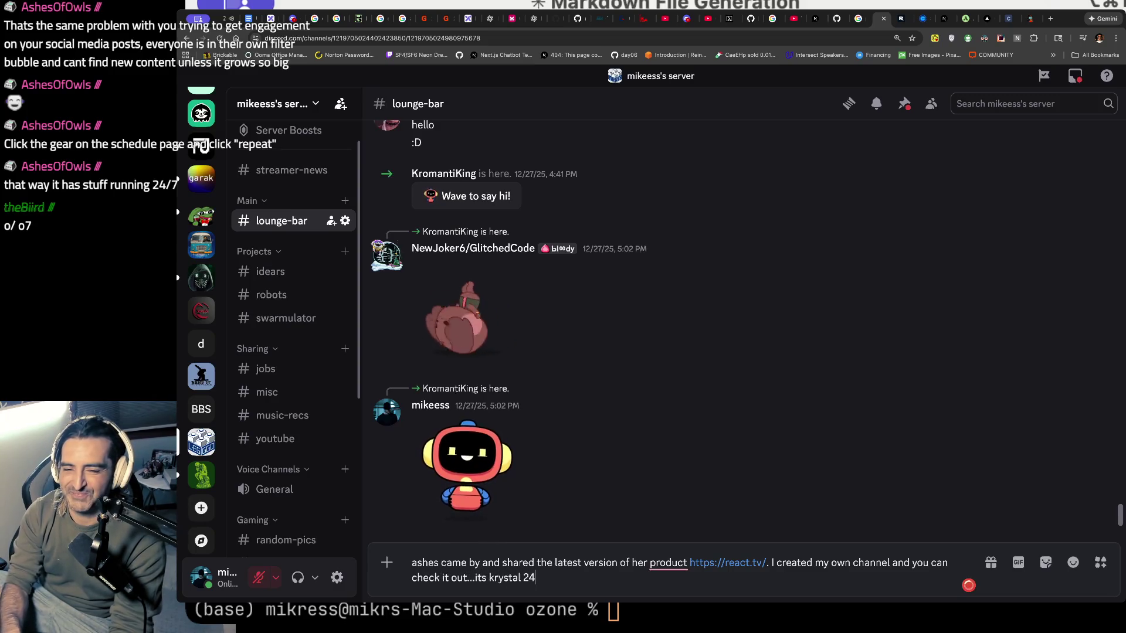
type("/7 lmao")
key("Return")
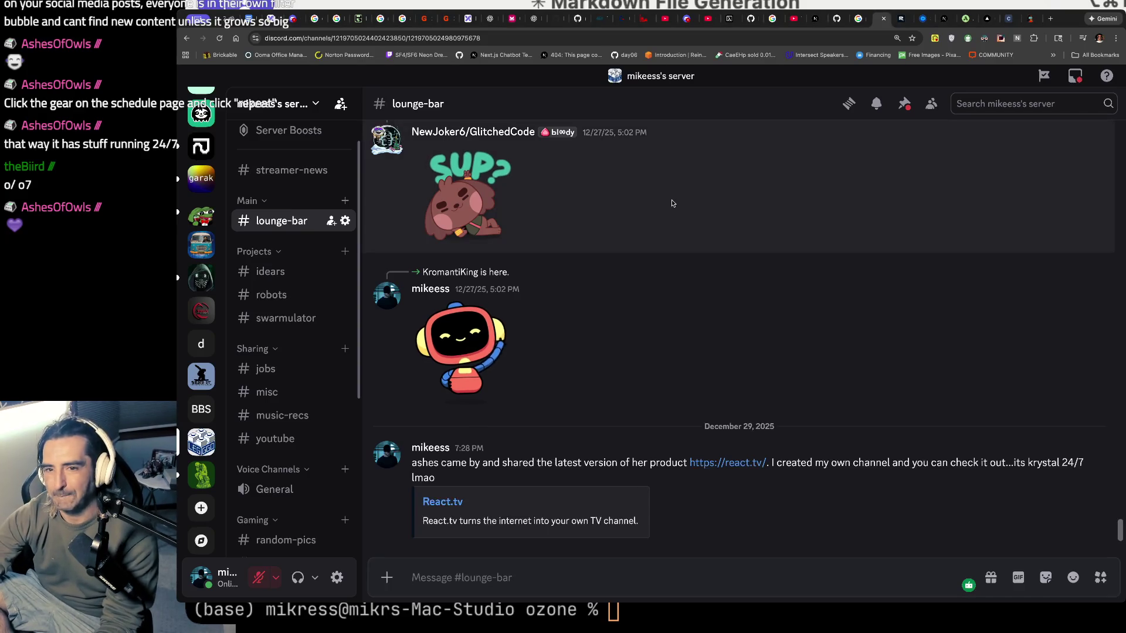
key("ctrl+Tab")
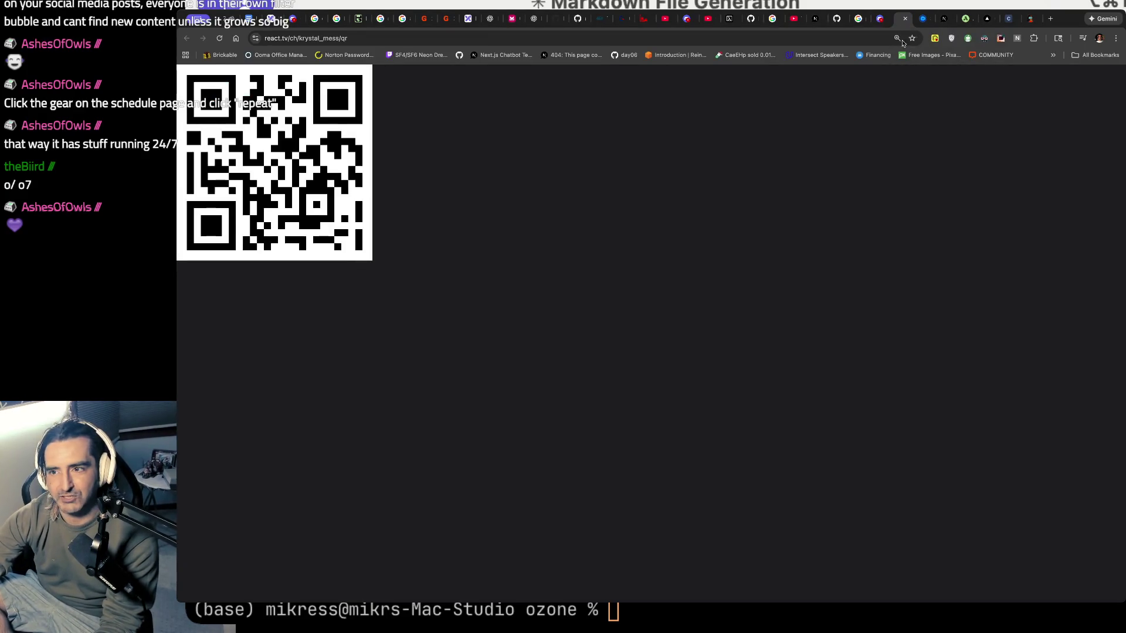
- Look over the krystalballz and GitHub notebook tabs, then close the react.tv QR code tab
left_click(834, 21)
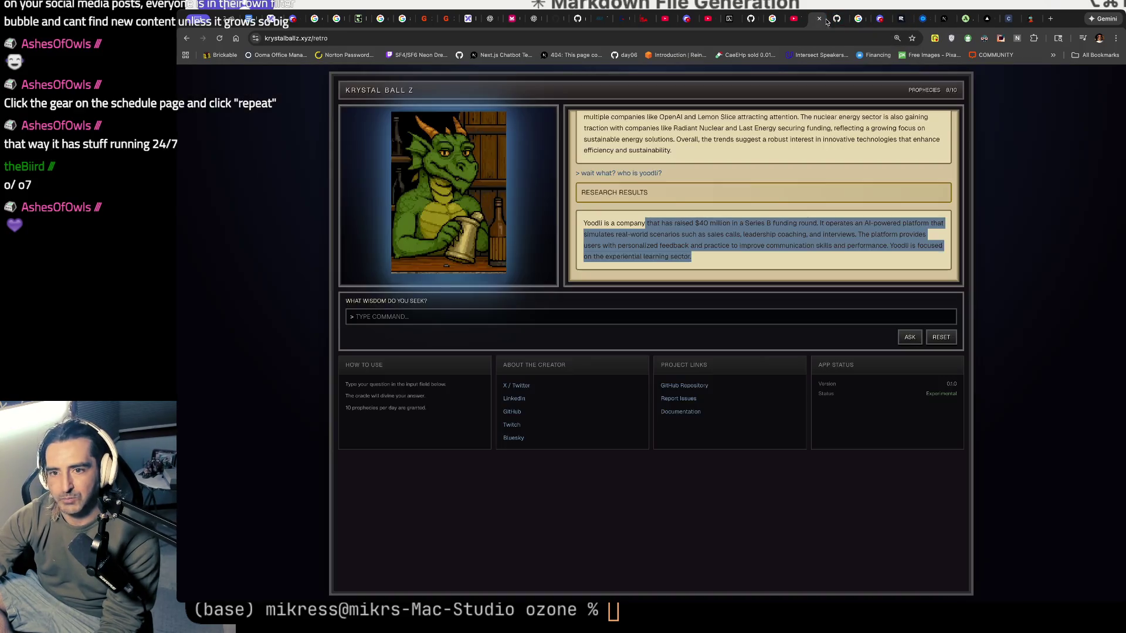
left_click(835, 20)
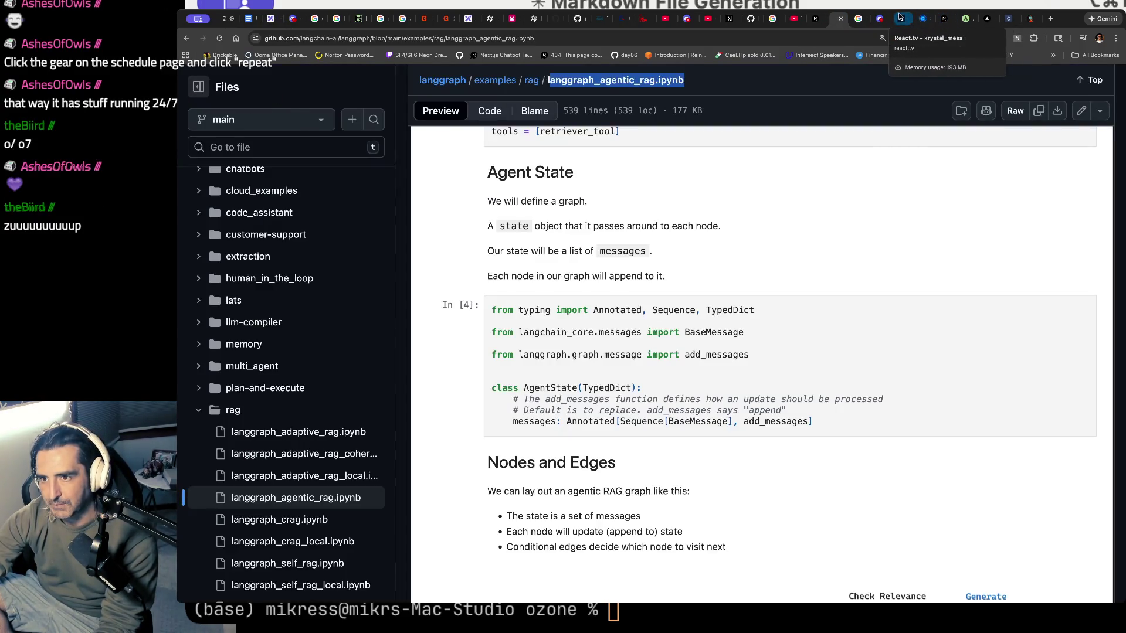
left_click(901, 17)
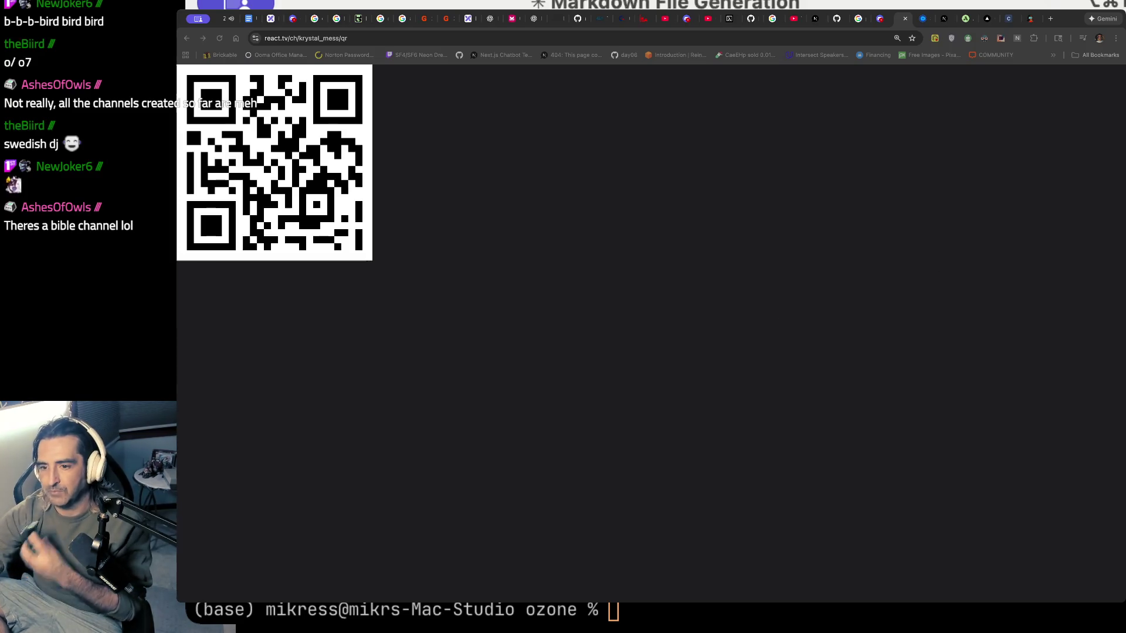
left_click(905, 18)
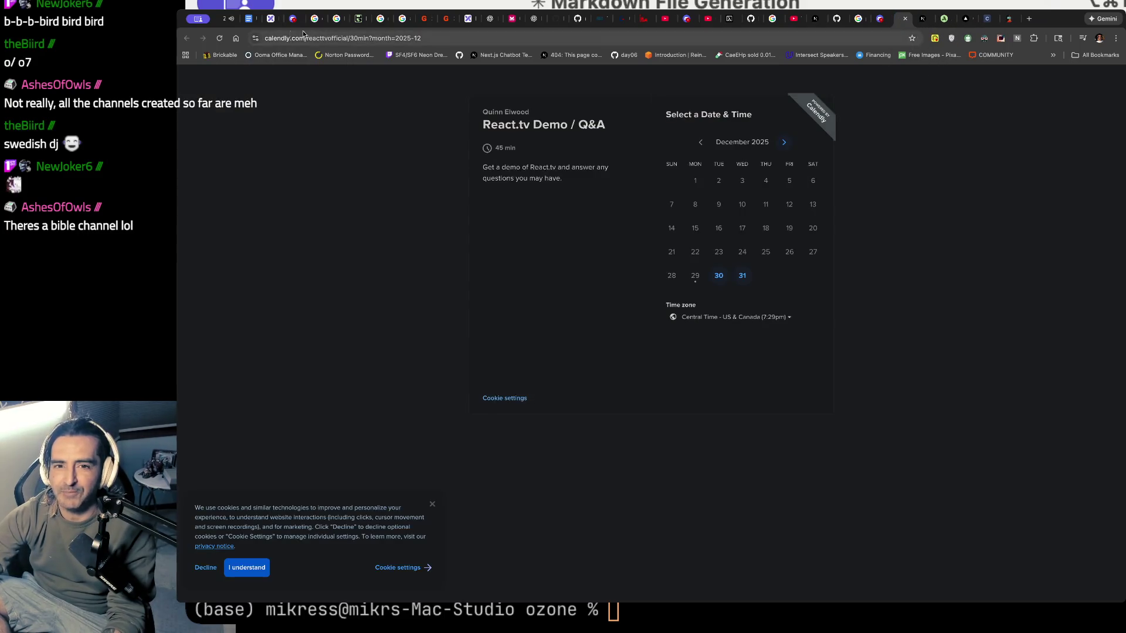
- Leave Calendly for the Google Docs notes, then switch to the Gang Starr 'Mass Appeal' YouTube tab
left_click(237, 19)
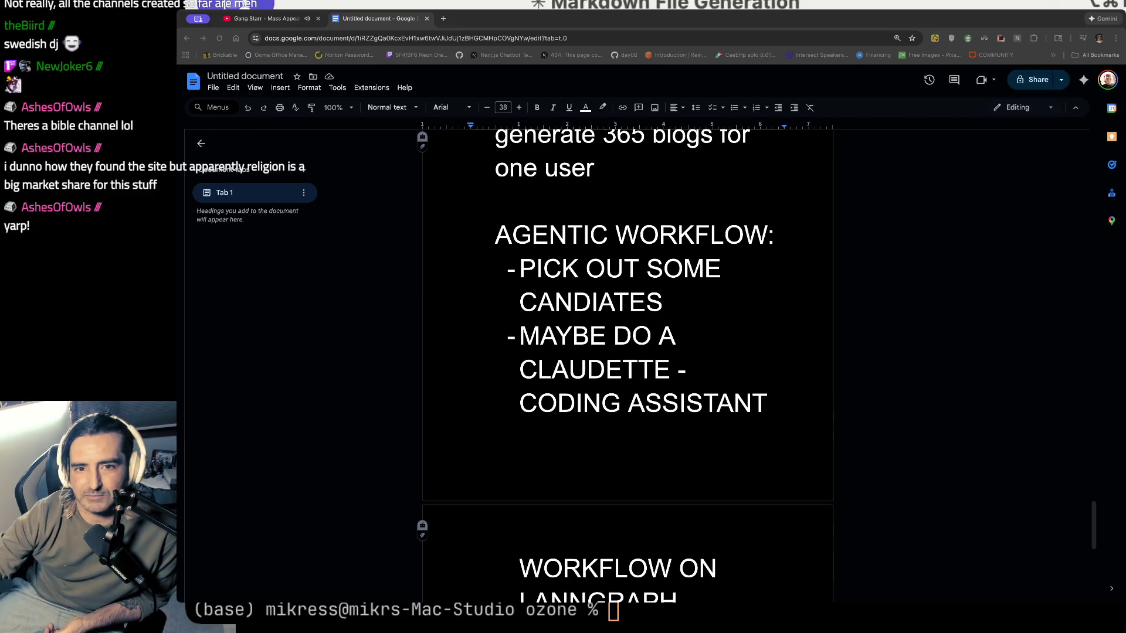
left_click(261, 21)
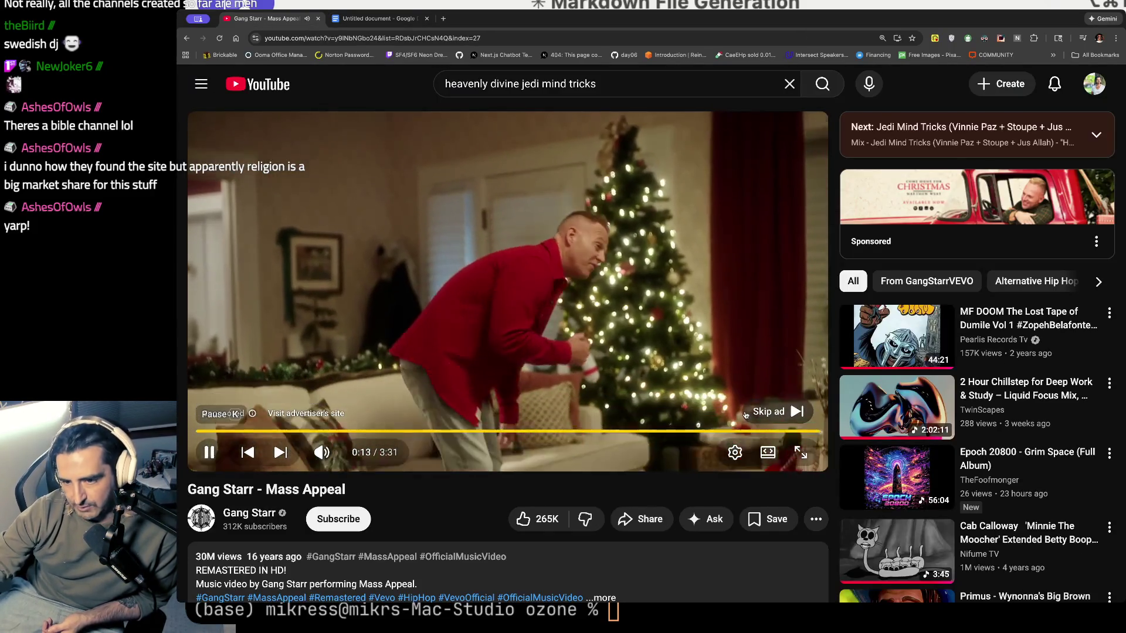
- Skip the ad and pause 'Mass Appeal', then load the pasted Intro to Agent Builder video in a new tab
left_click(766, 415)
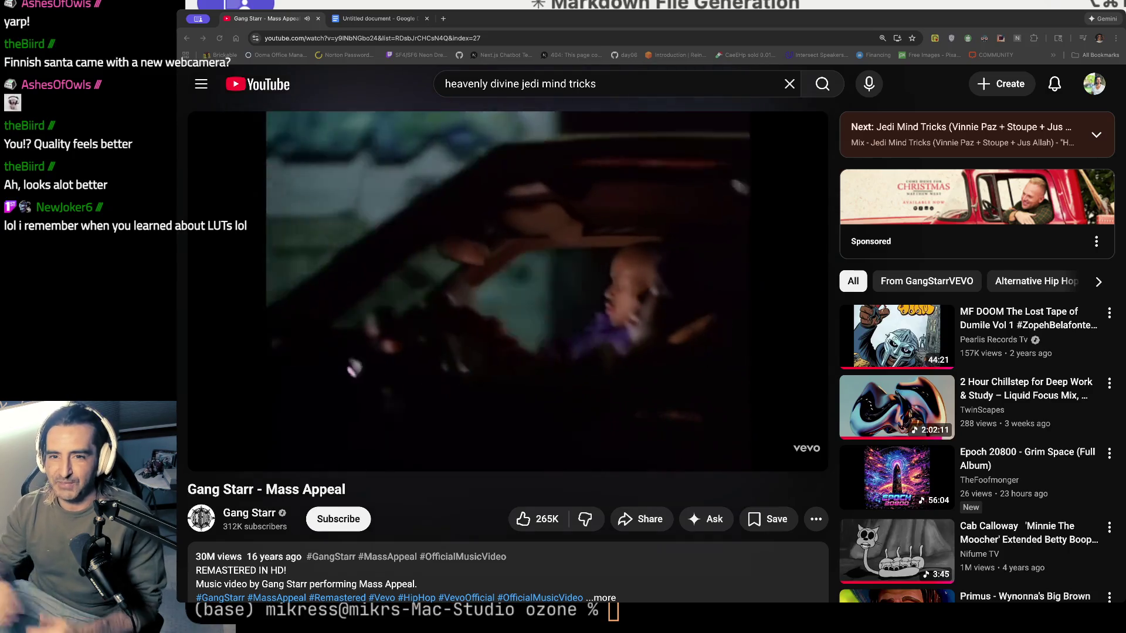
left_click(459, 147)
key("super+t")
key("super+v")
key("Return")
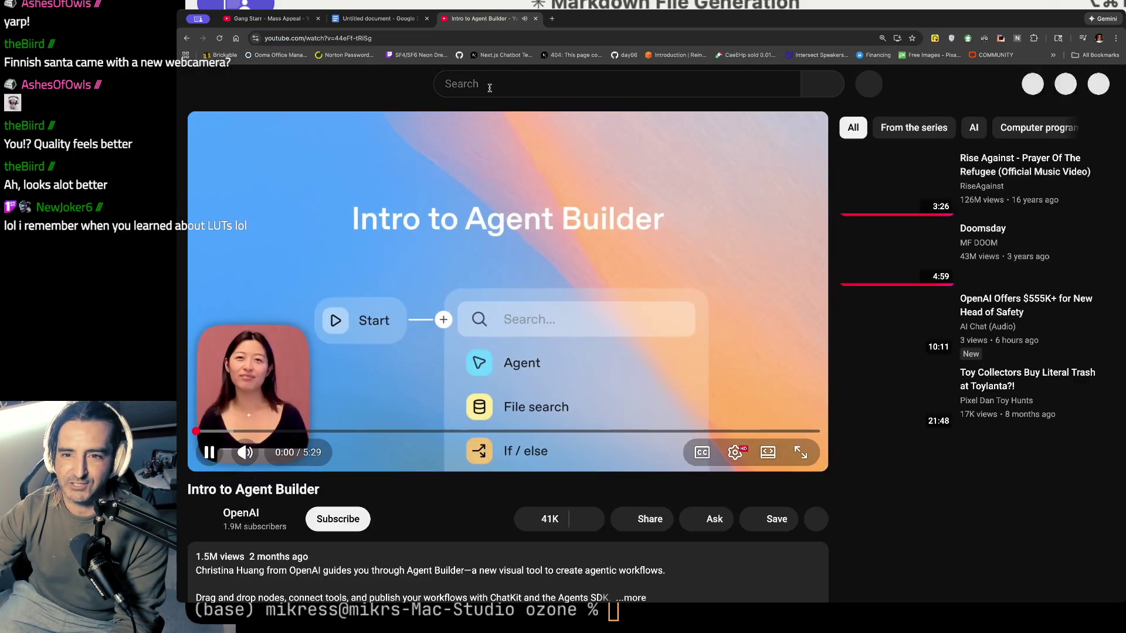
- Search YouTube for 'ups robbery' and open CashNasty's Fake UPS Delivery reaction video, paused at the start
left_click(489, 85)
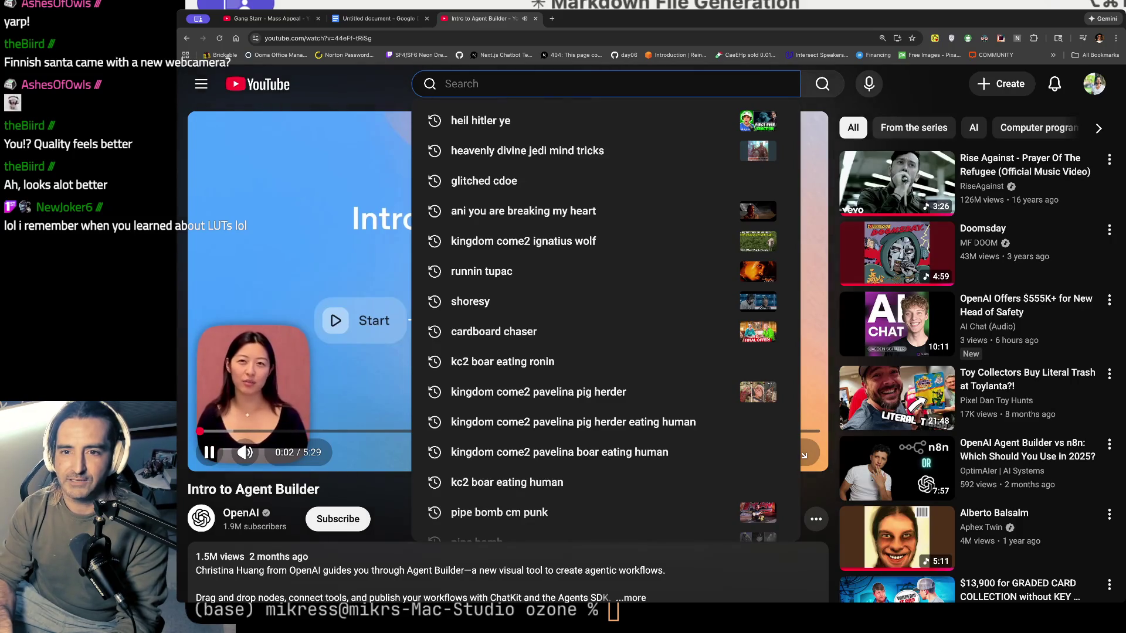
type("ups")
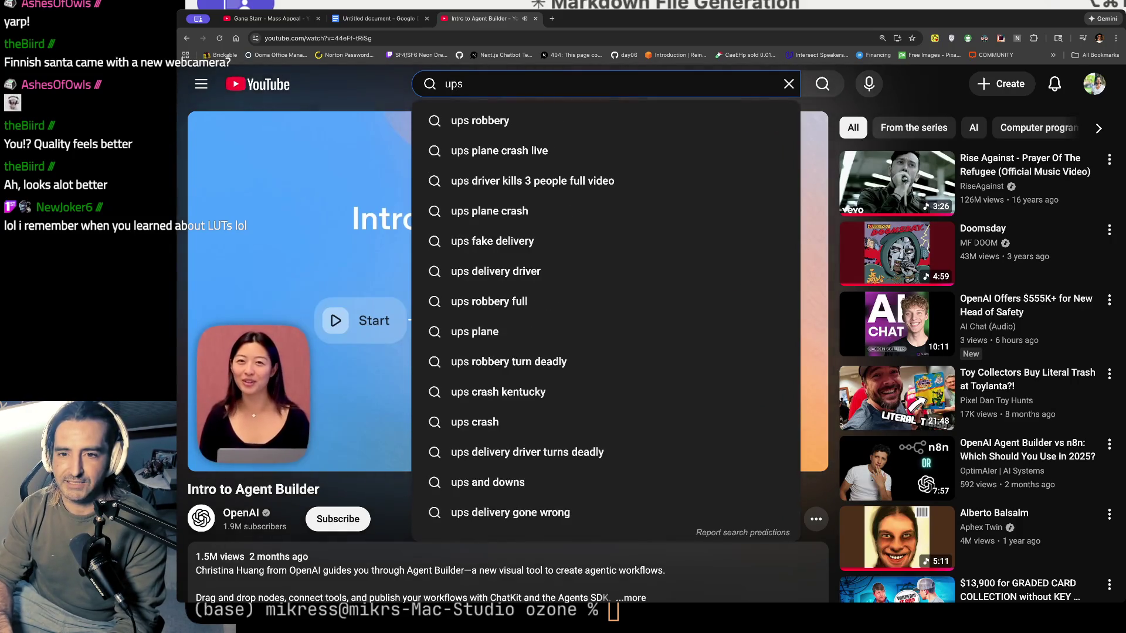
left_click(480, 120)
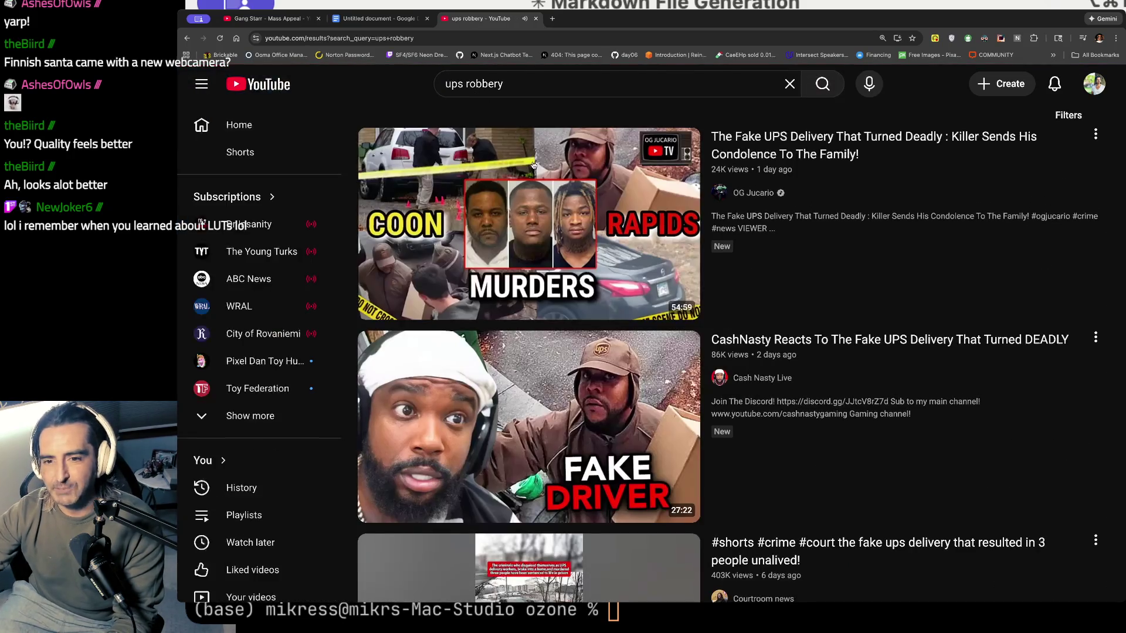
left_click(536, 468)
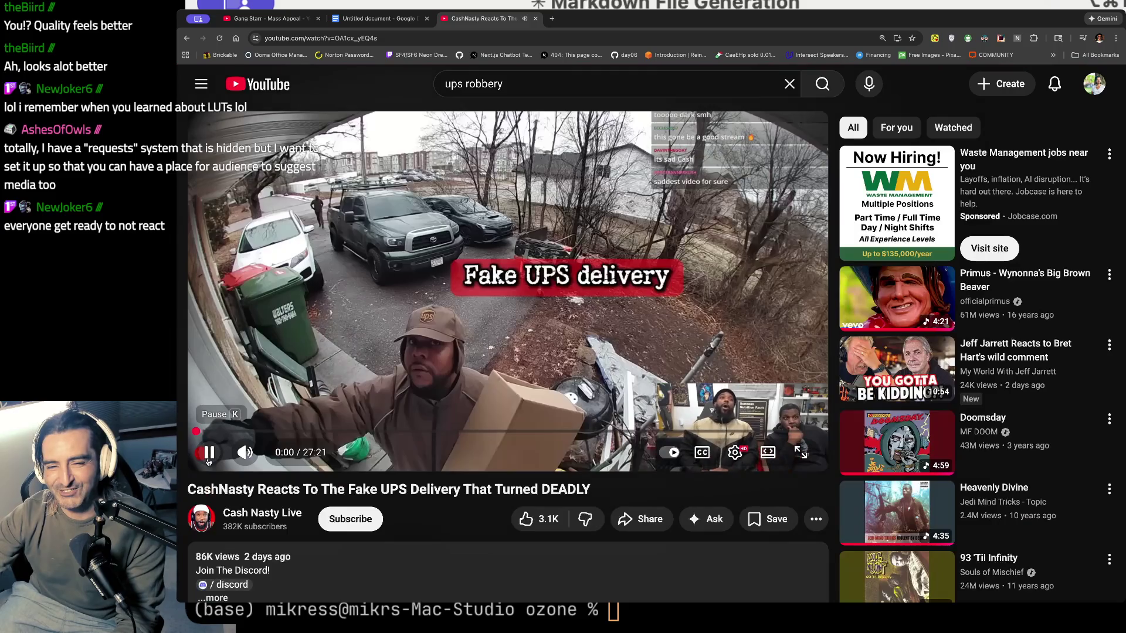
left_click(209, 455)
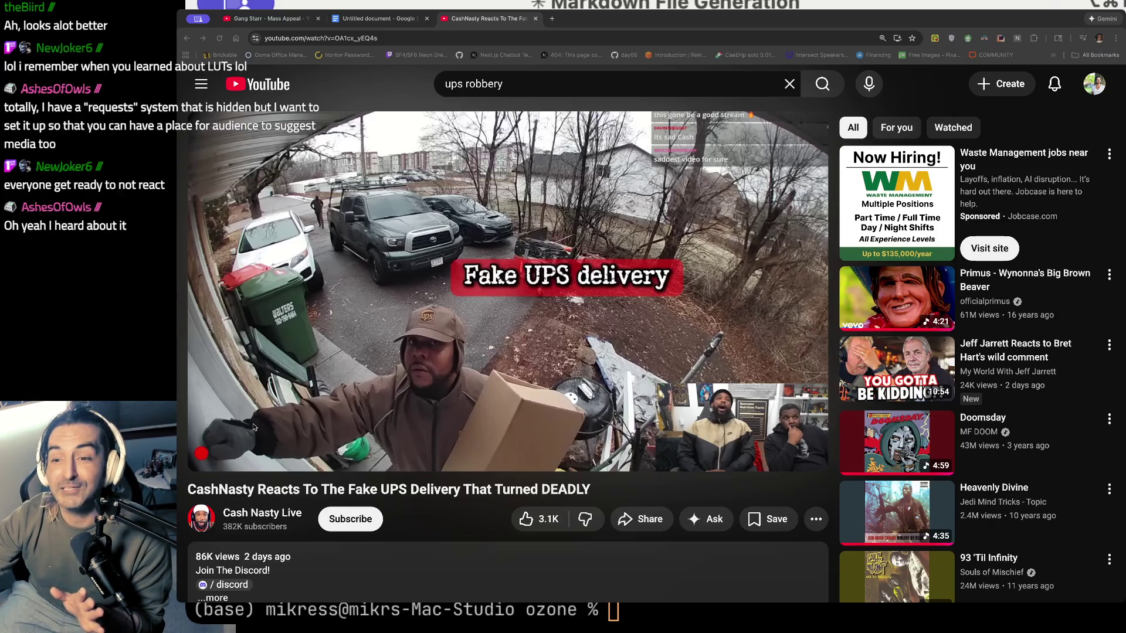
- Play the CashNasty video, skip the Wix ad, seek through 4:03 to about 6:53, pause, and close it
mouse_move(409, 366)
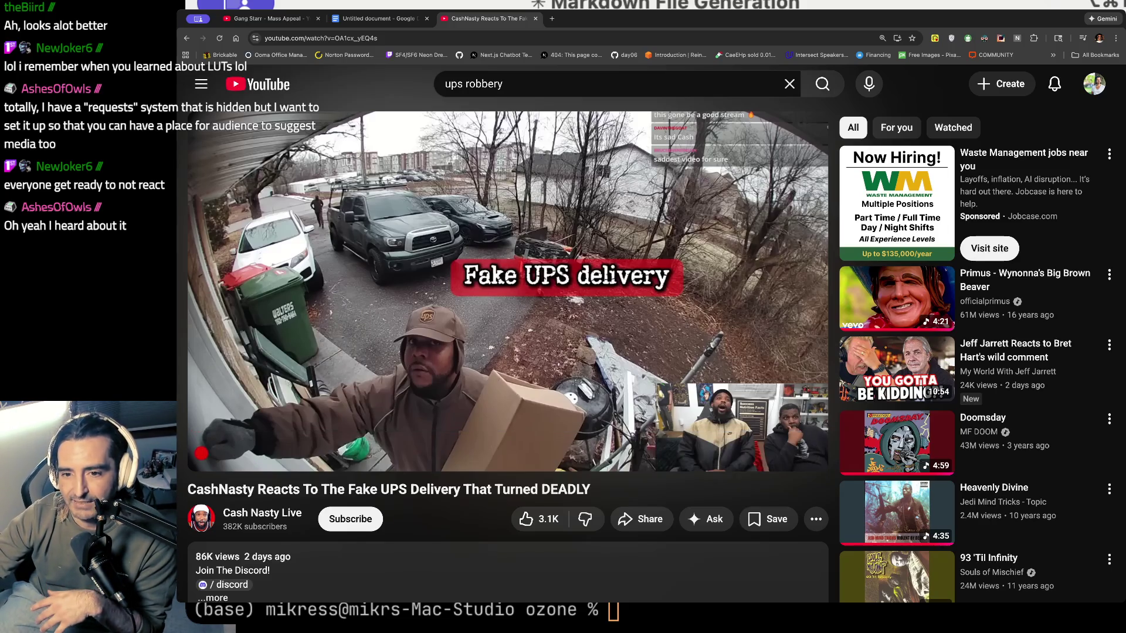
mouse_move(539, 362)
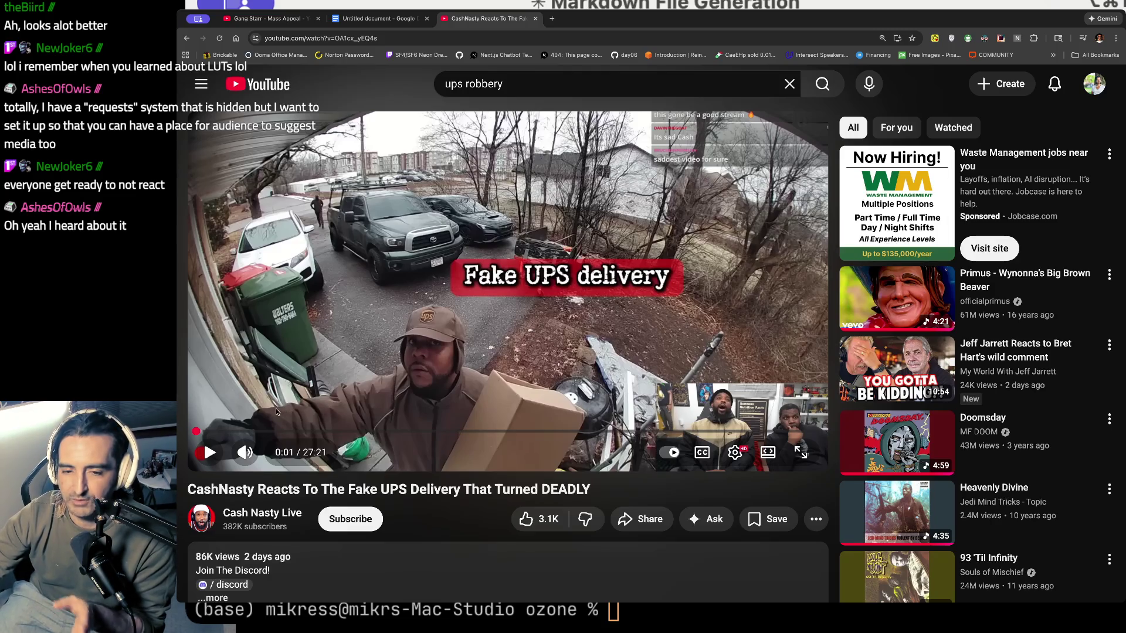
left_click(209, 452)
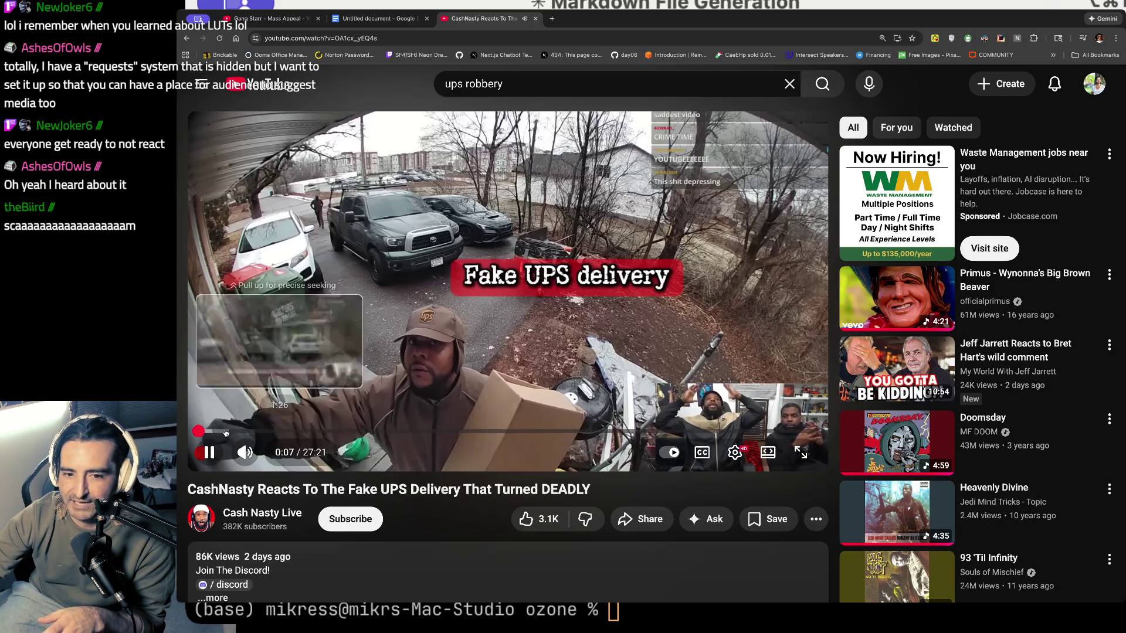
left_click(250, 432)
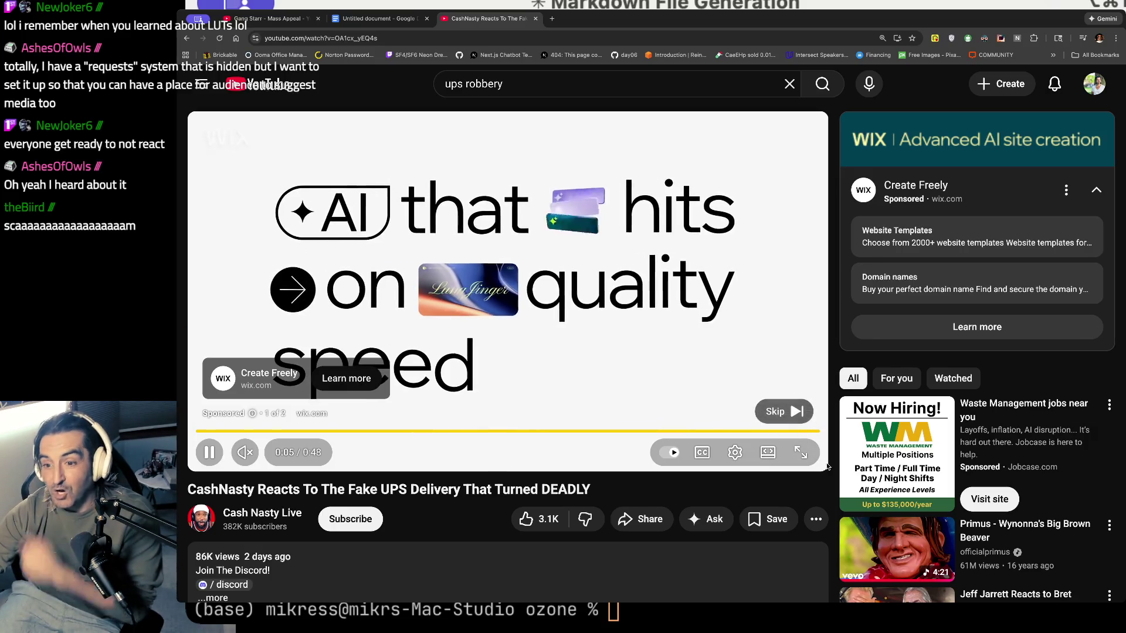
left_click(785, 413)
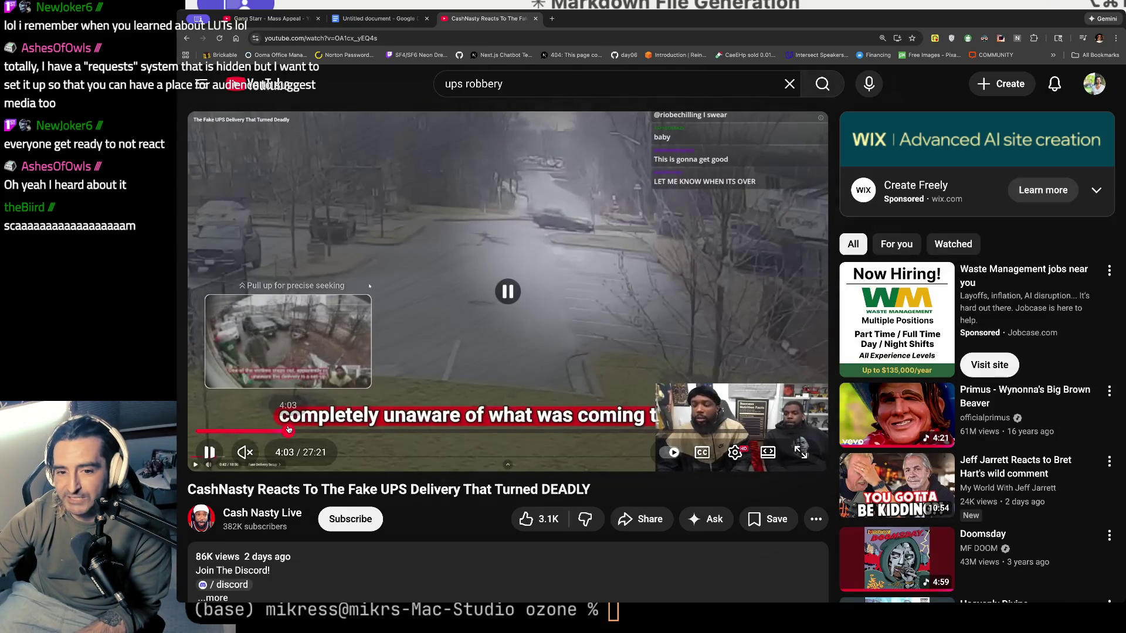
left_click(288, 430)
left_click(353, 432)
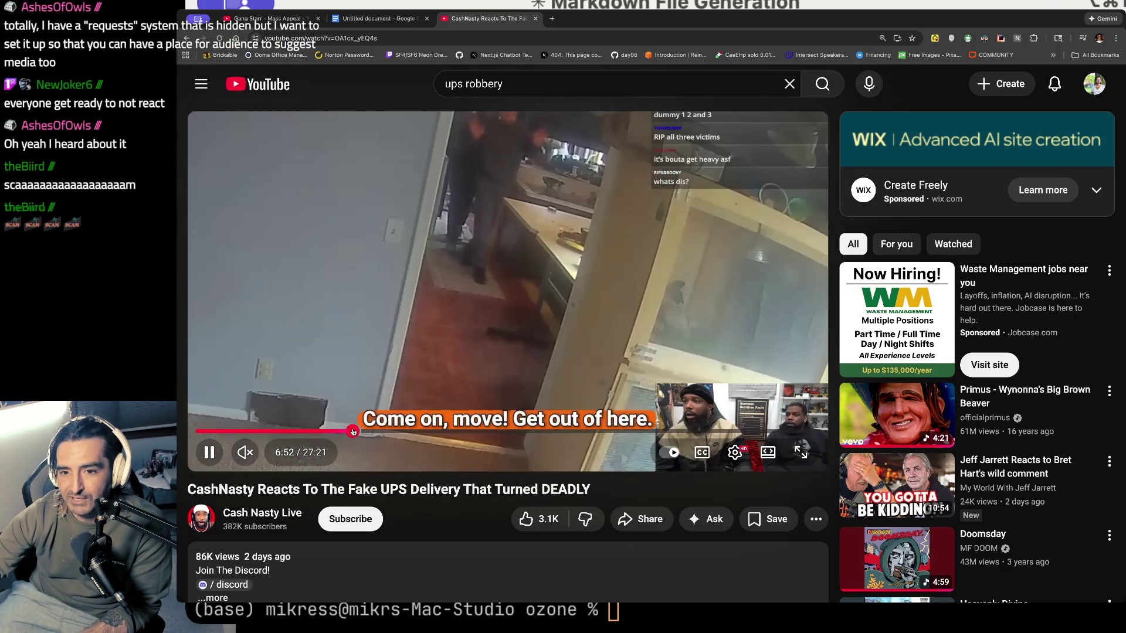
left_click(354, 360)
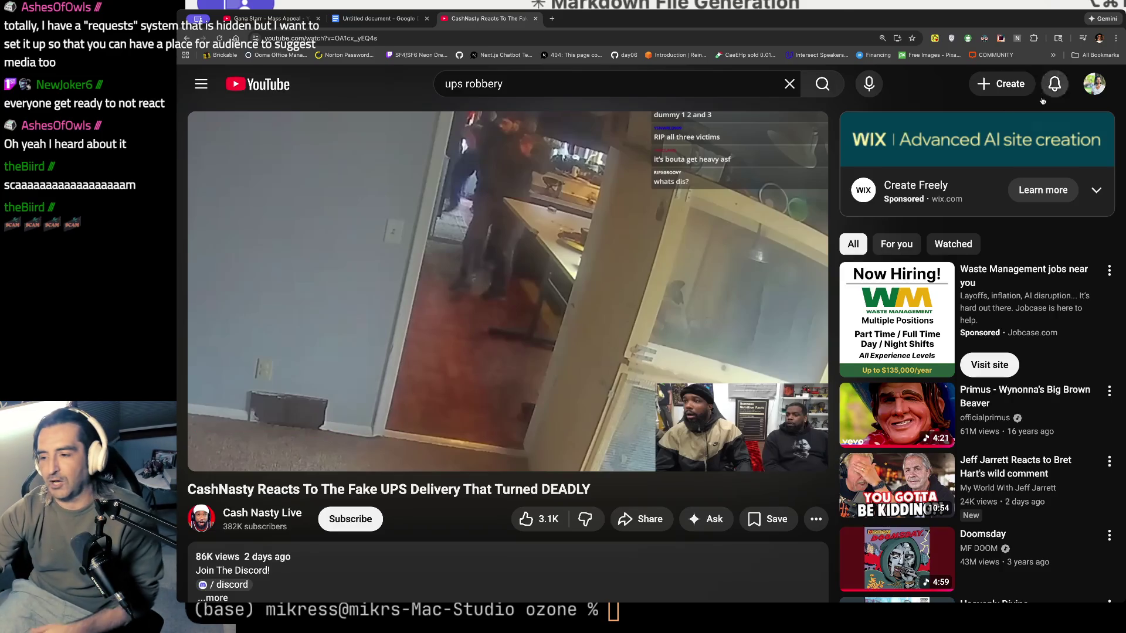
left_click(534, 19)
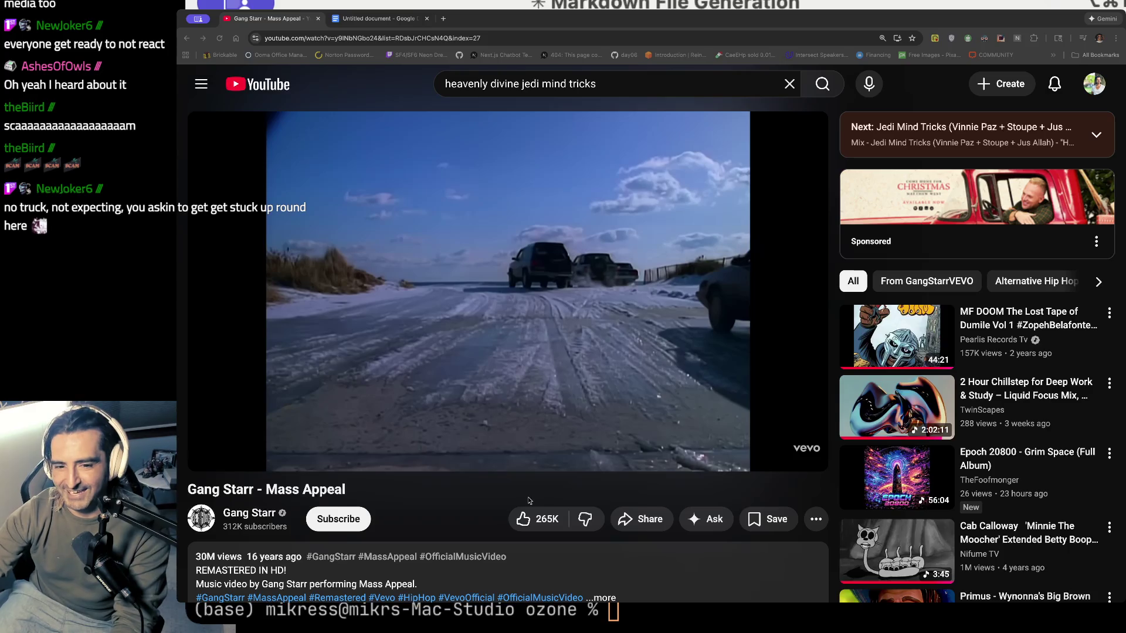
- Resume 'Mass Appeal' and switch to the Terminal showing the git push output
left_click(209, 452)
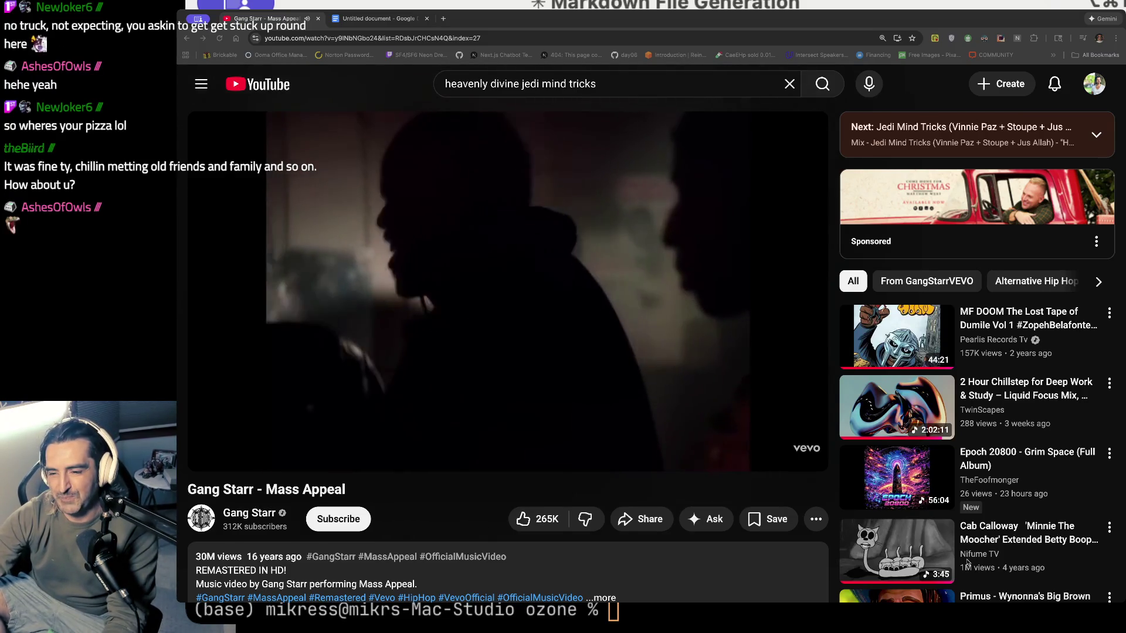
key("super+Tab")
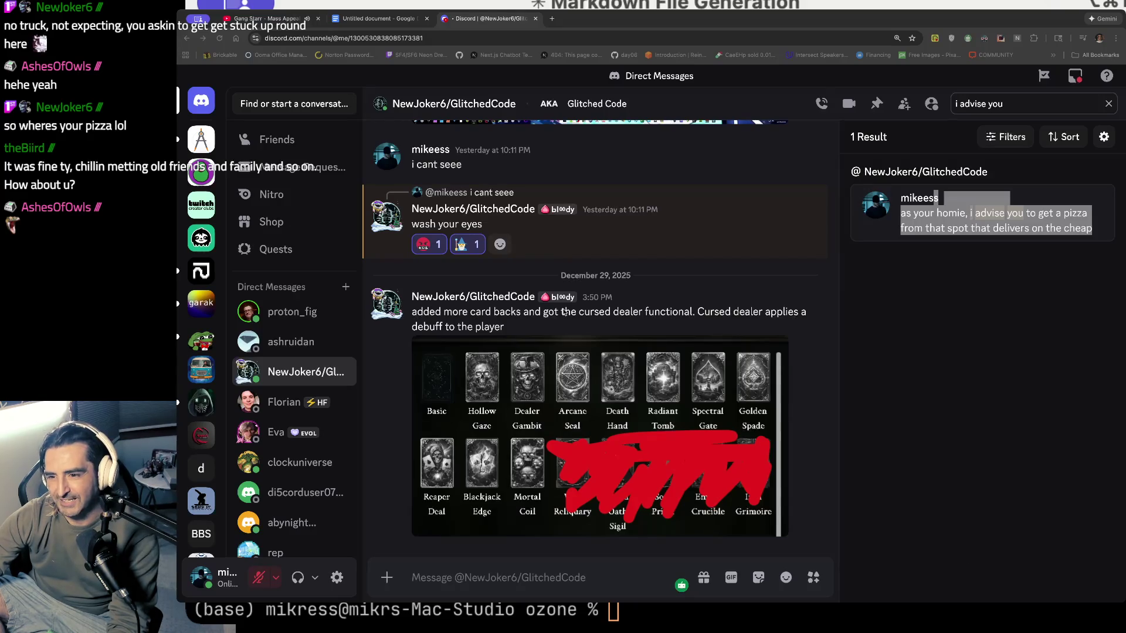
- Bring the Chrome window with the Discord DM's 'i advise you' search result in front
left_click(968, 211)
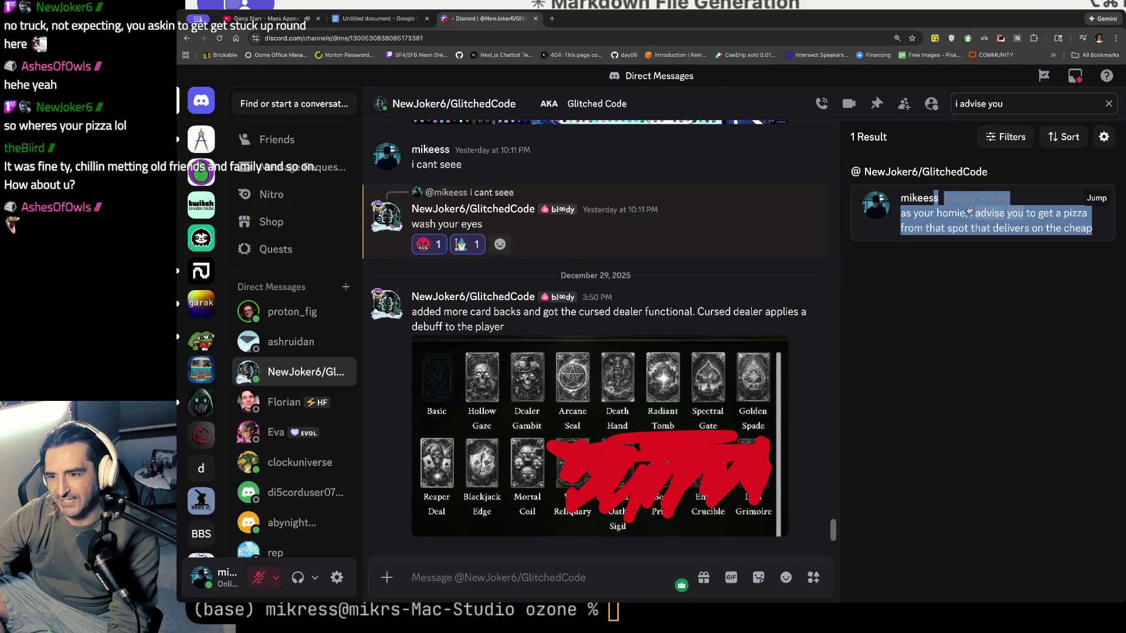
- Zoom the Discord page to 250%, then switch to the Jedi Mind Tricks 'Muerte' YouTube tab
key("super+equal")
key("super+equal")
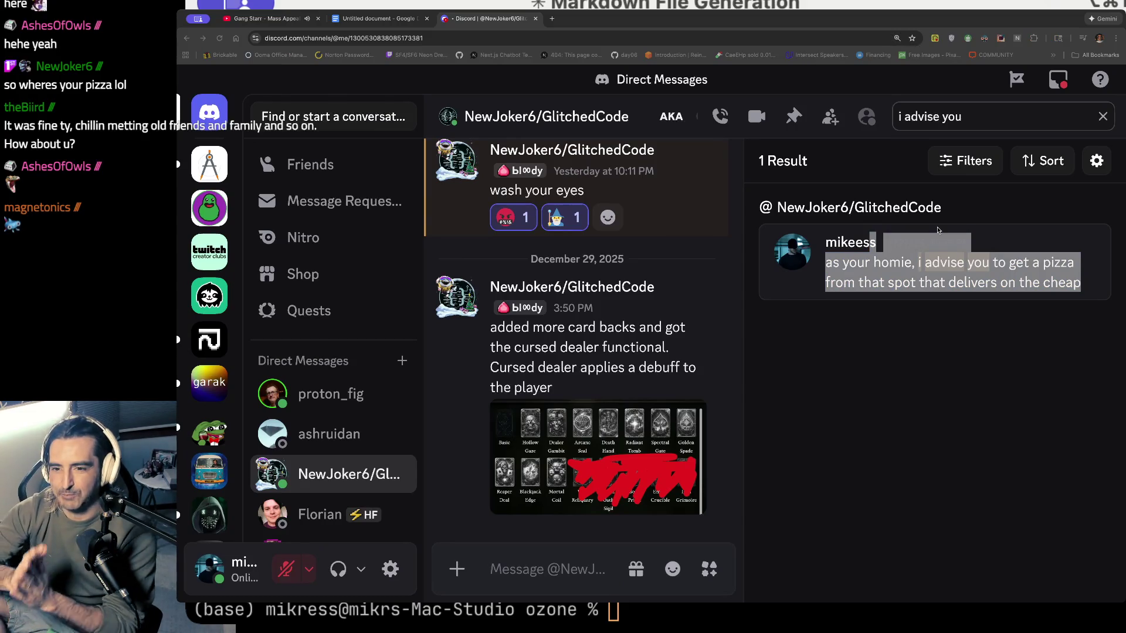
left_click(938, 230)
key("super+equal")
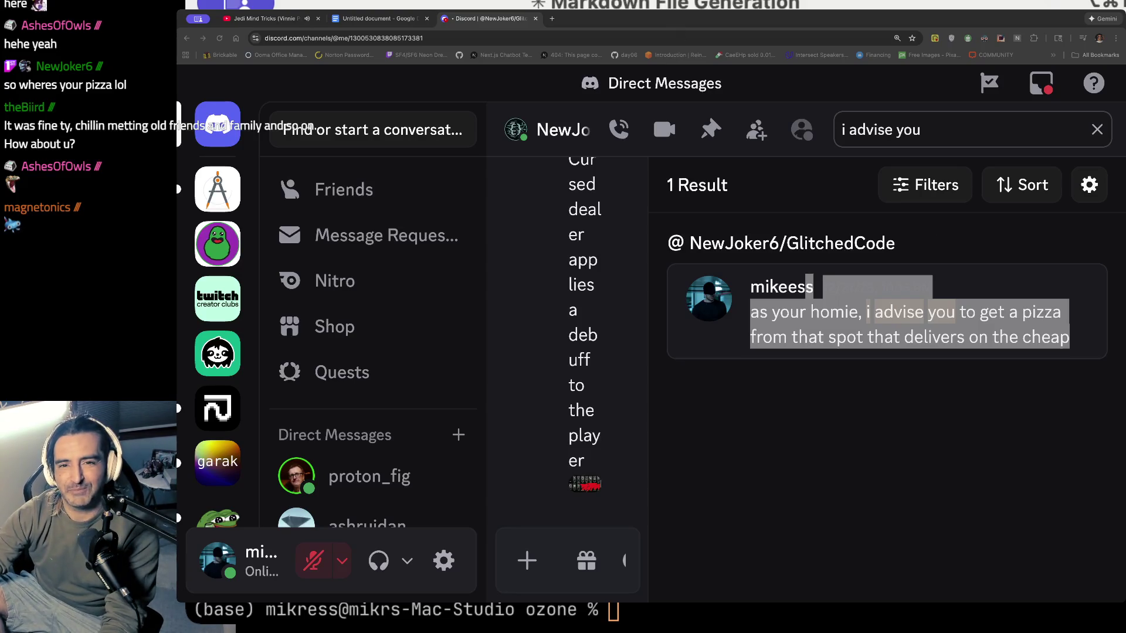
left_click(263, 20)
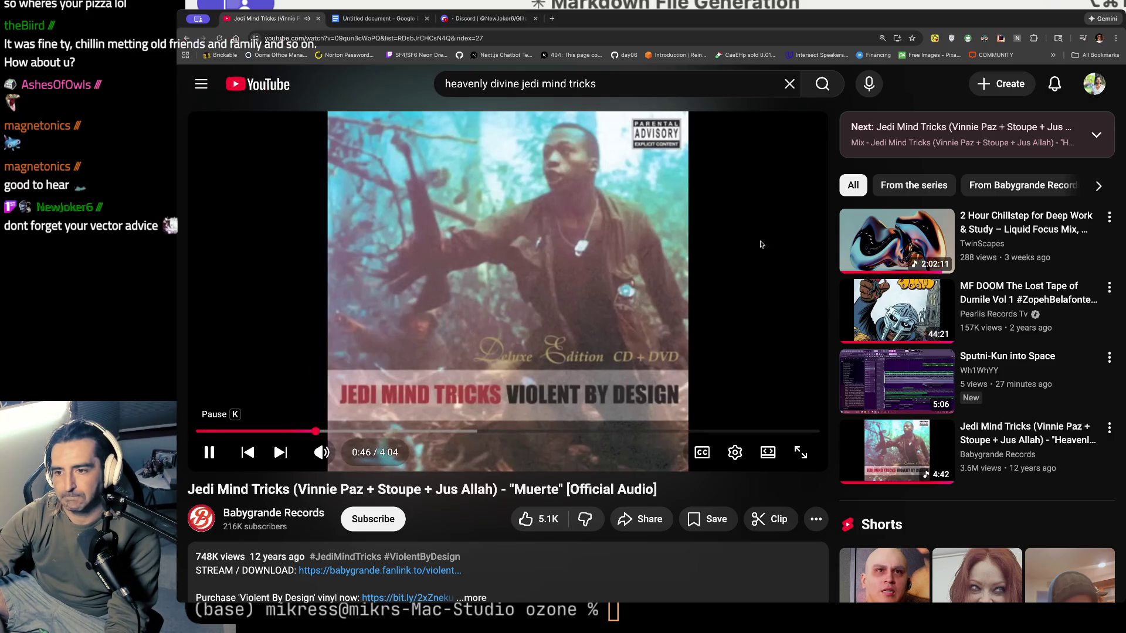
- Scroll past the comments and open the 'Corey Feldman Vs The World' documentary from the sidebar
scroll(784, 284, "down", 3)
scroll(784, 284, "down", 10)
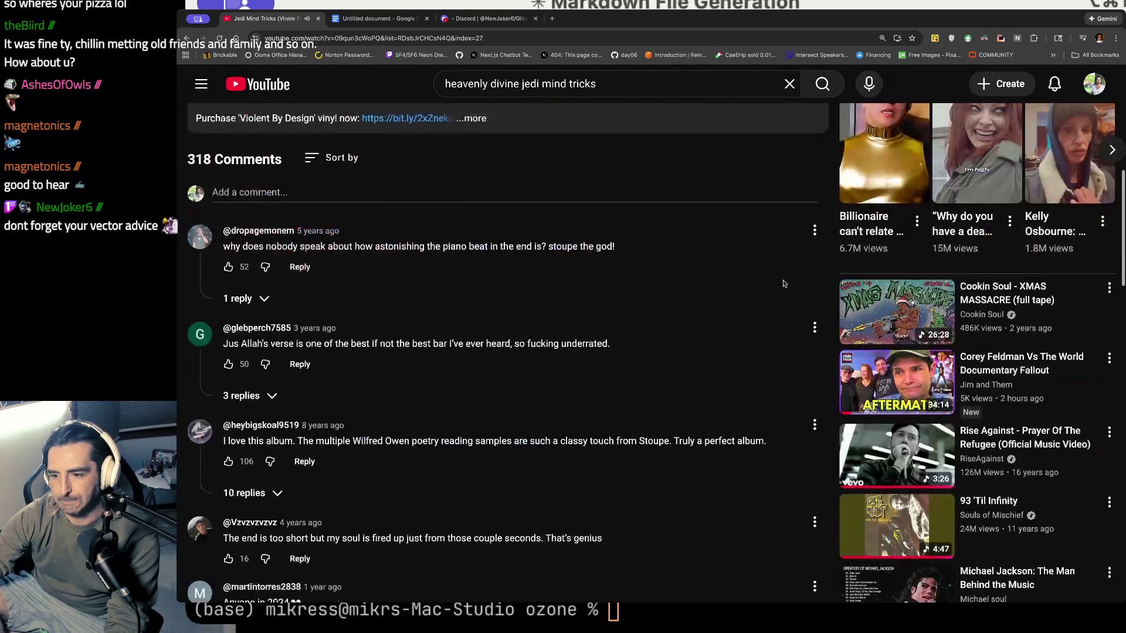
scroll(784, 284, "down", 2)
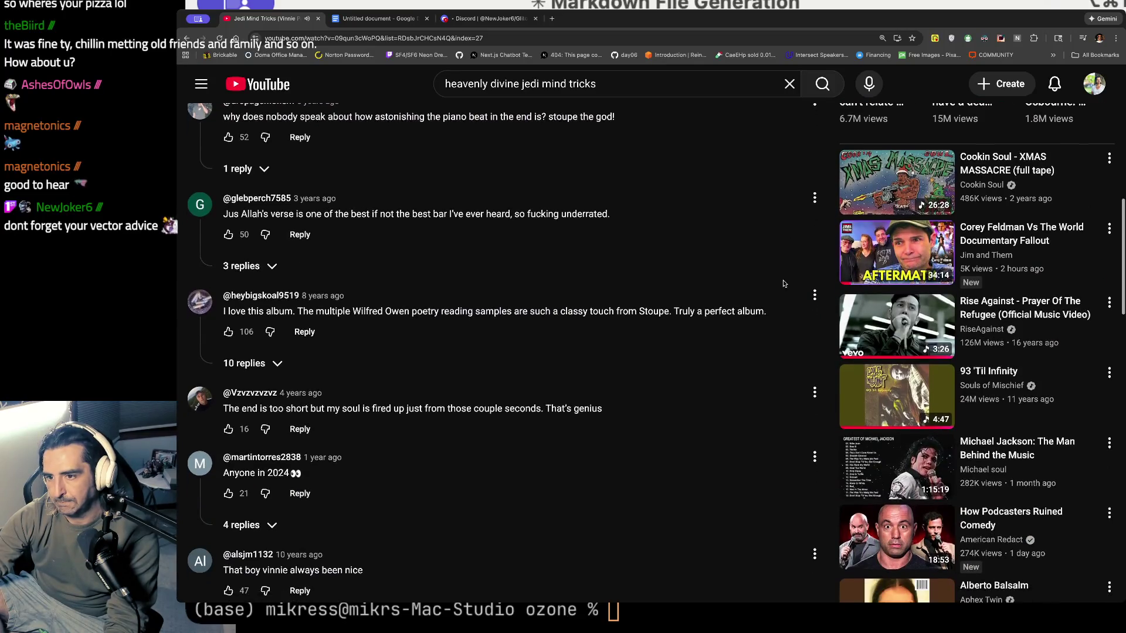
scroll(784, 284, "up", 4)
mouse_move(1030, 347)
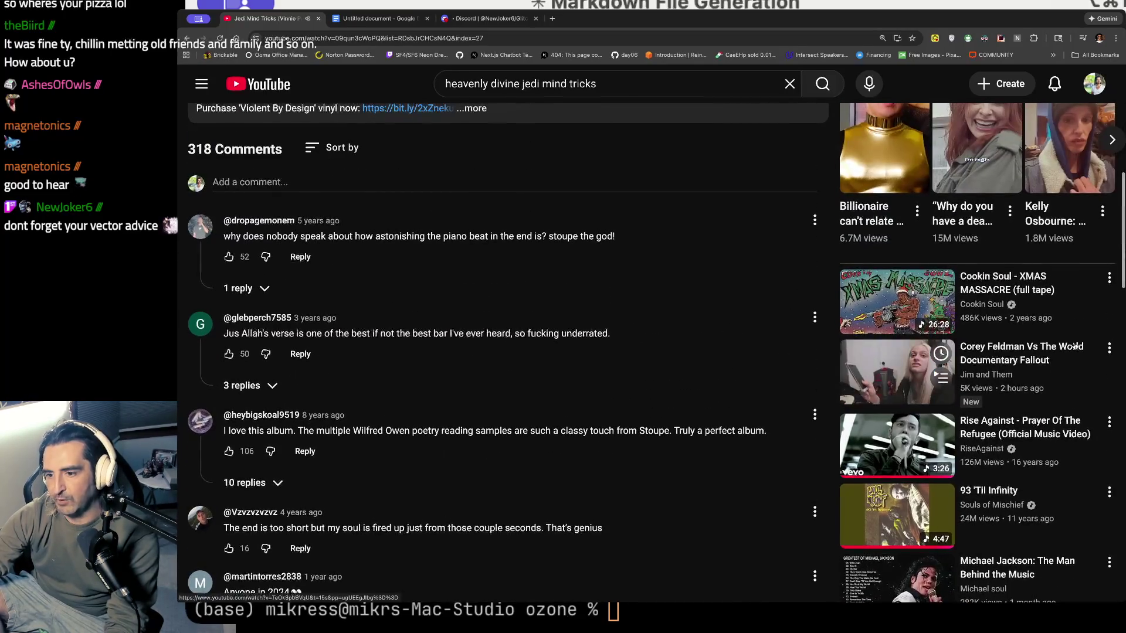
left_click(1030, 346)
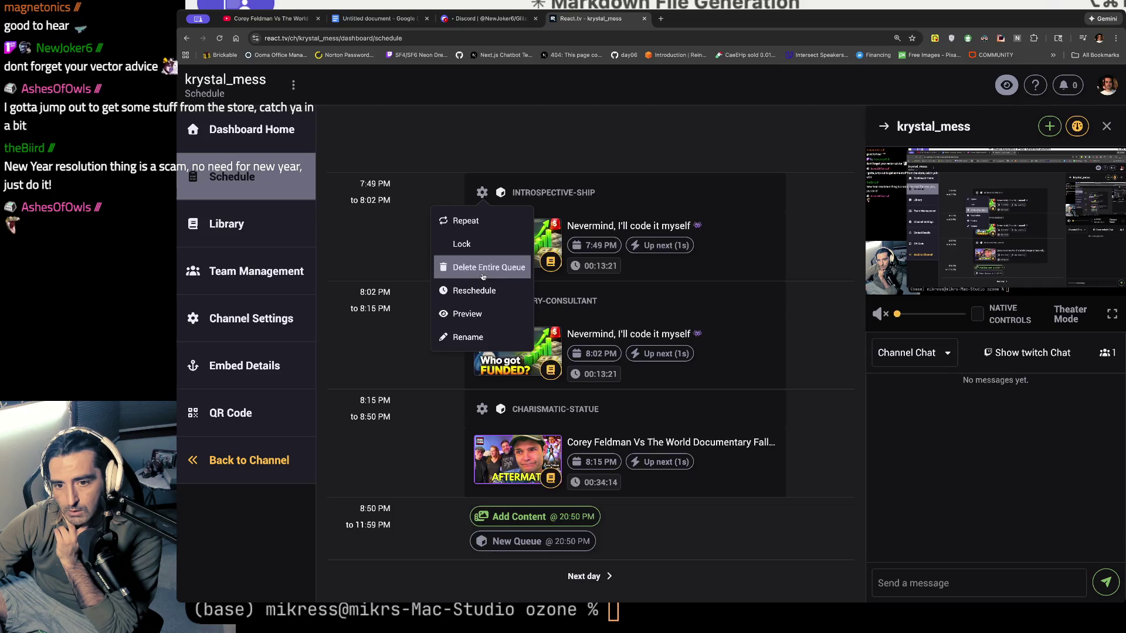
- Delete the INTROSPECTIVE-SHIP and CHEERY-CONSULTANT queues via Delete Entire Queue, confirming each
left_click(483, 275)
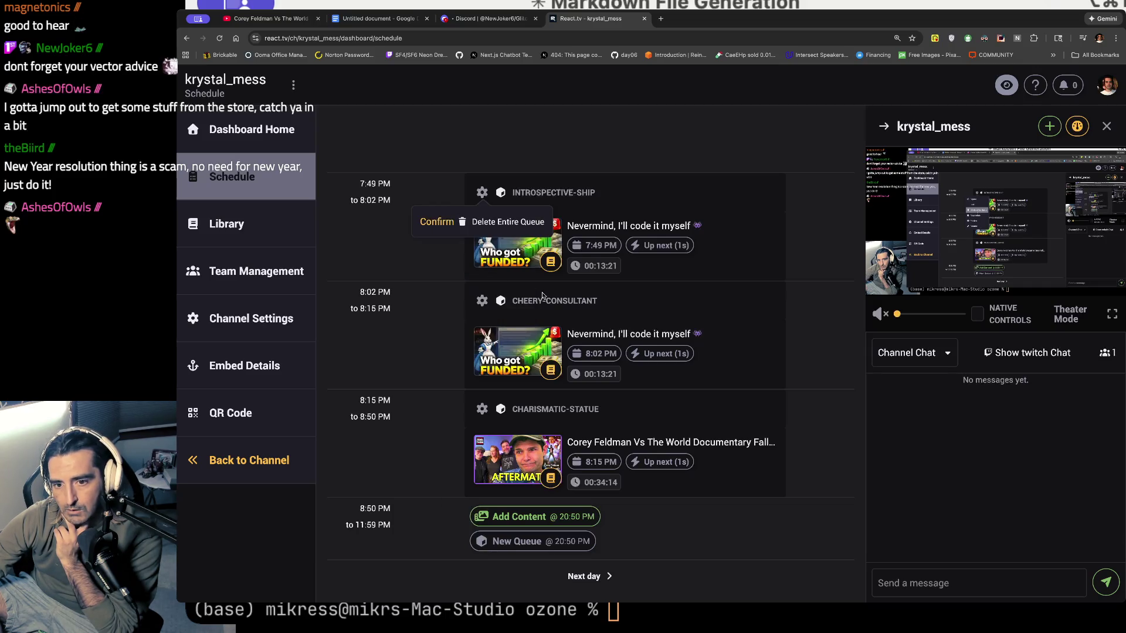
left_click(528, 223)
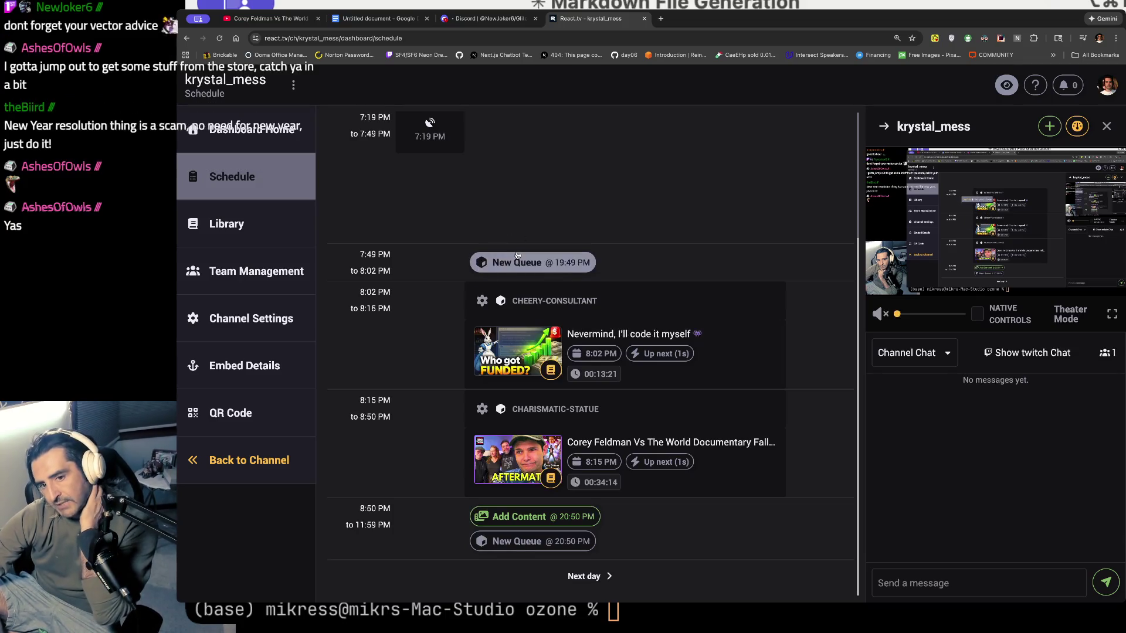
left_click(481, 302)
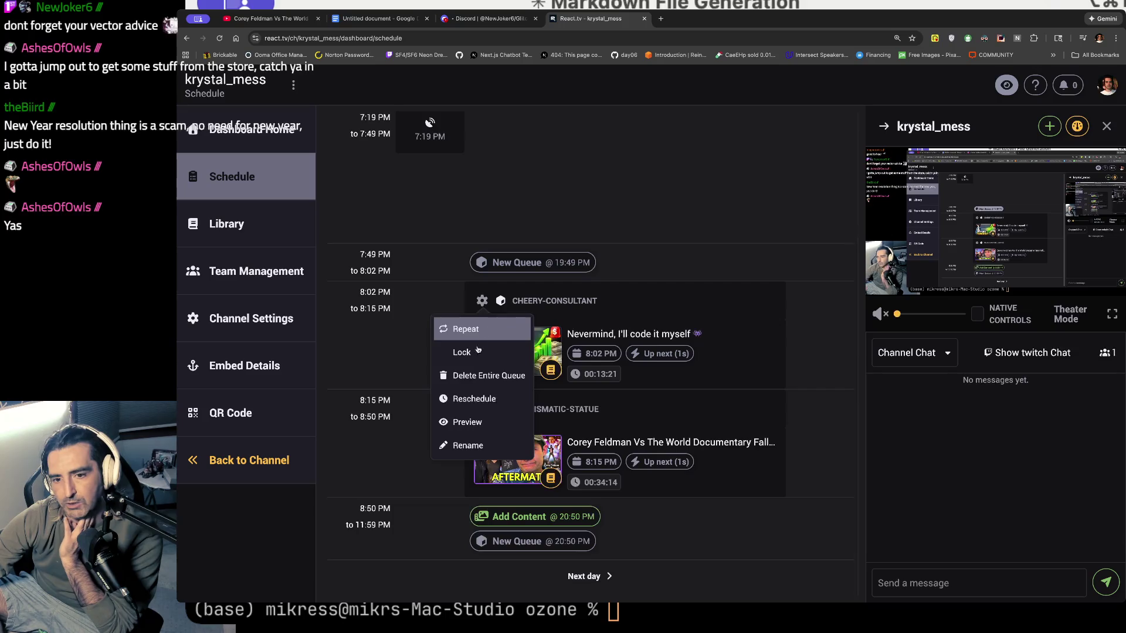
left_click(478, 377)
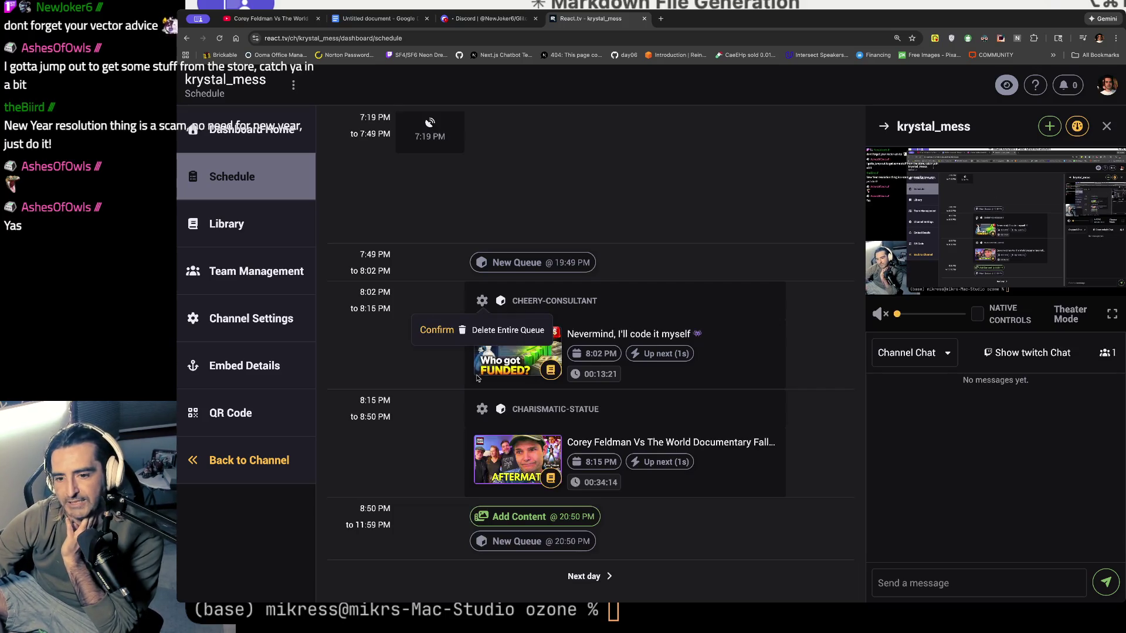
left_click(528, 330)
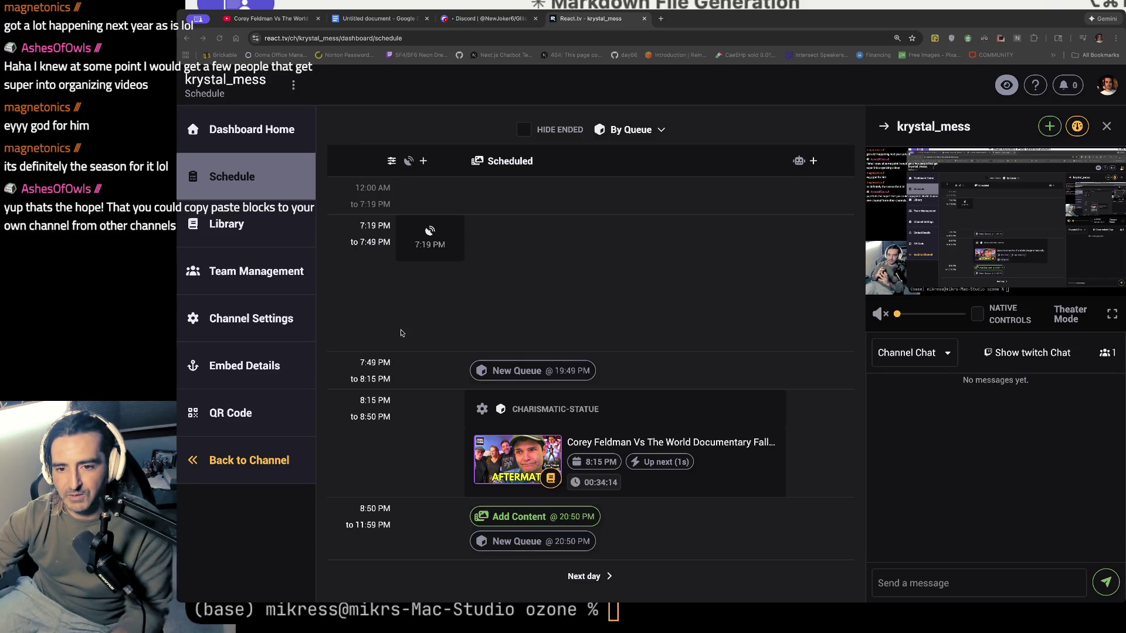
- Search Google for 'temtem' in a new tab
key("ctrl+t")
type("temtem")
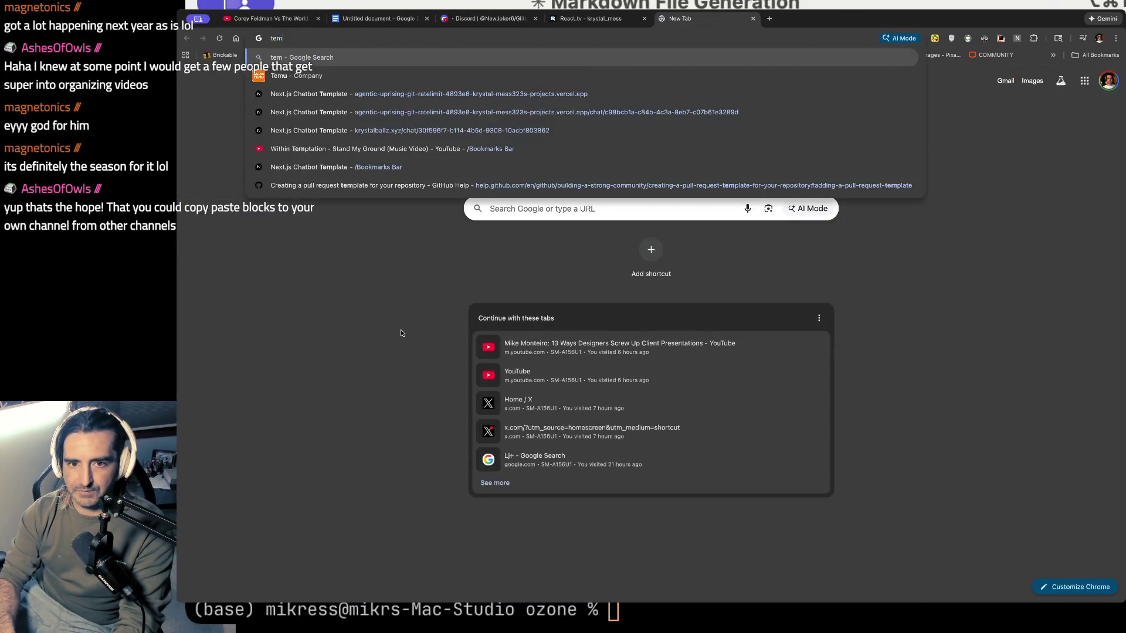
key("Return")
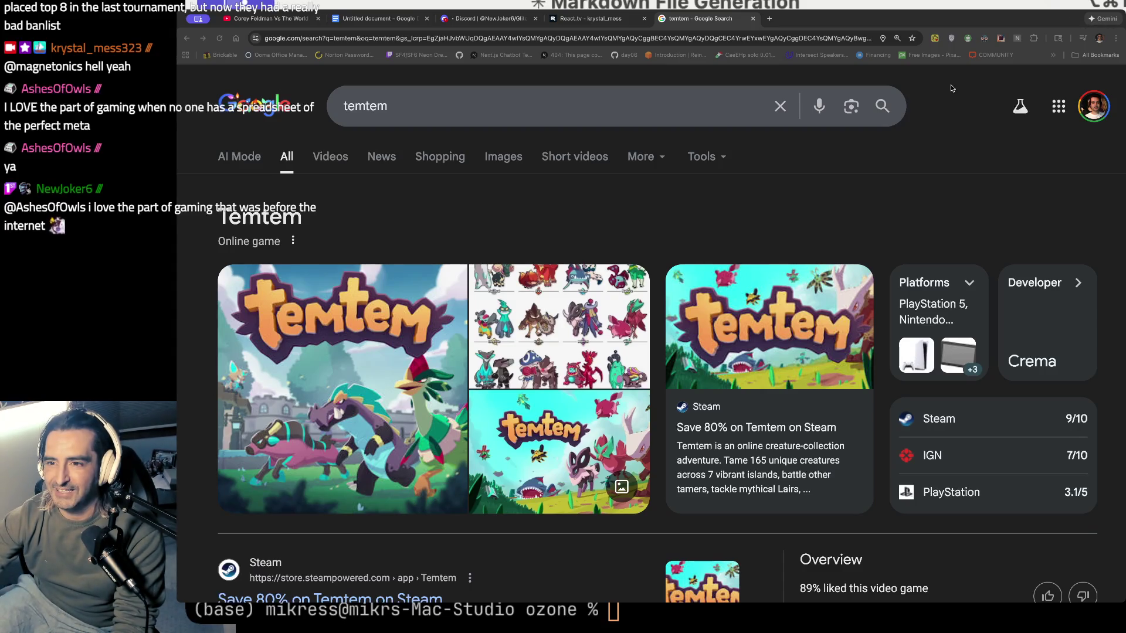
- Search 'luighi is here mario64', open the Game Rant L is Real 2401 article from Images, and highlight its title
key("super+t")
type("lui")
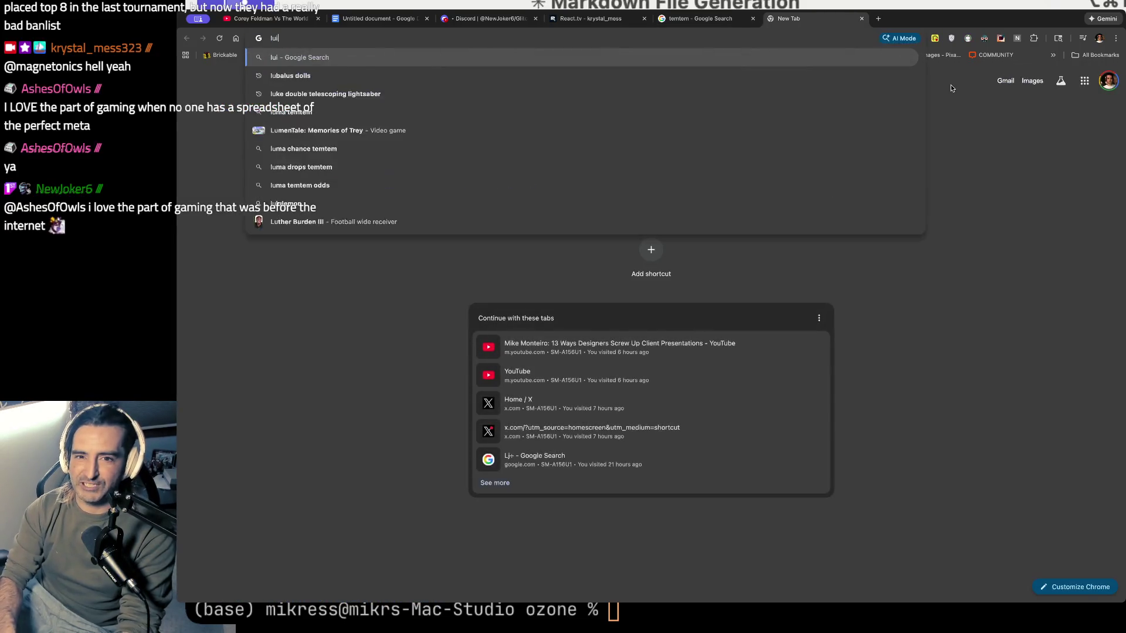
type("ghi is here mar")
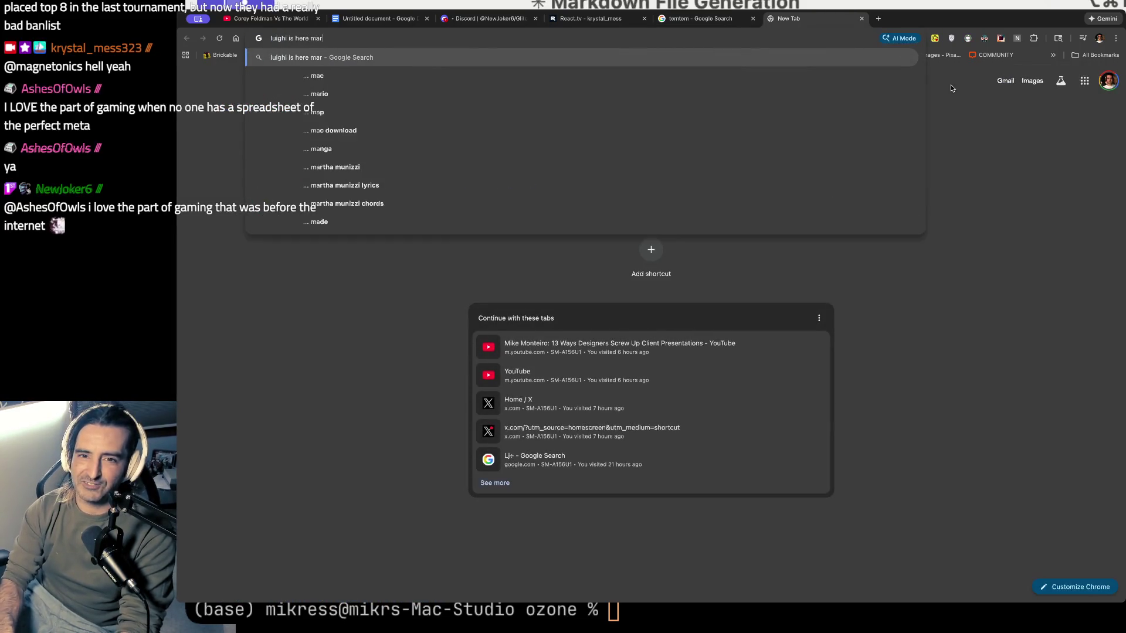
type("io64")
key("Return")
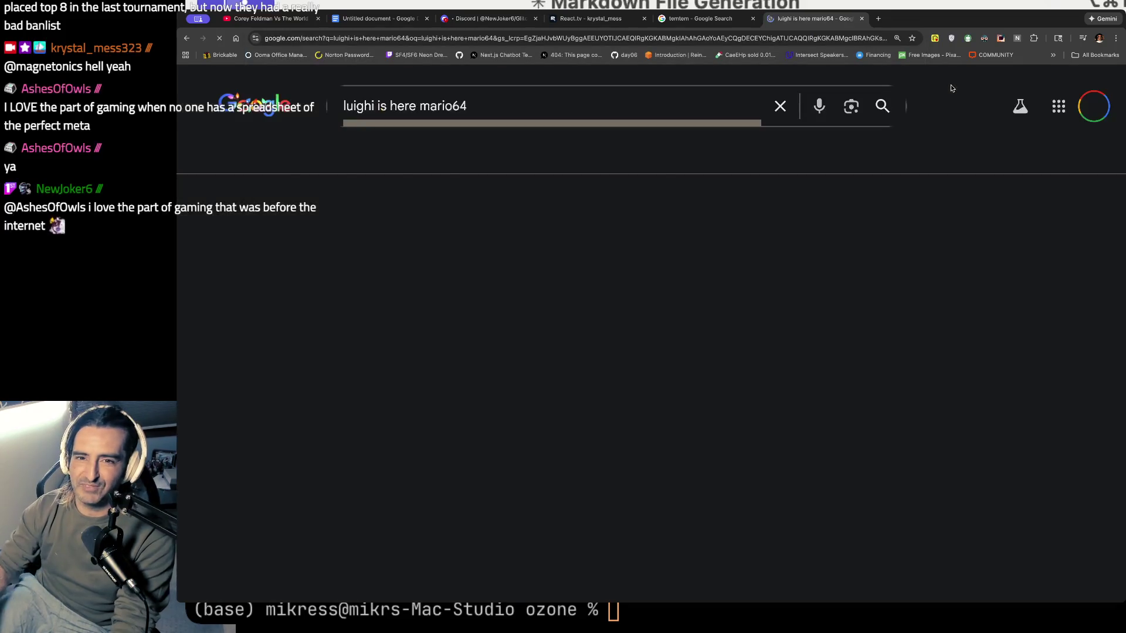
scroll(436, 357, "down", 7)
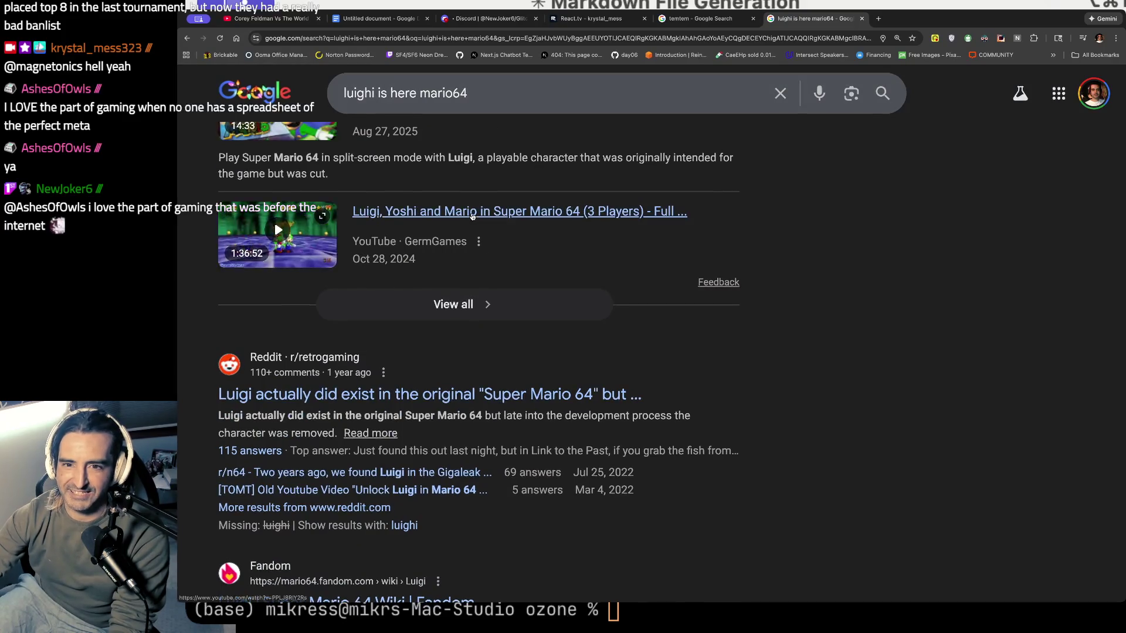
scroll(510, 157, "up", 7)
left_click(398, 158)
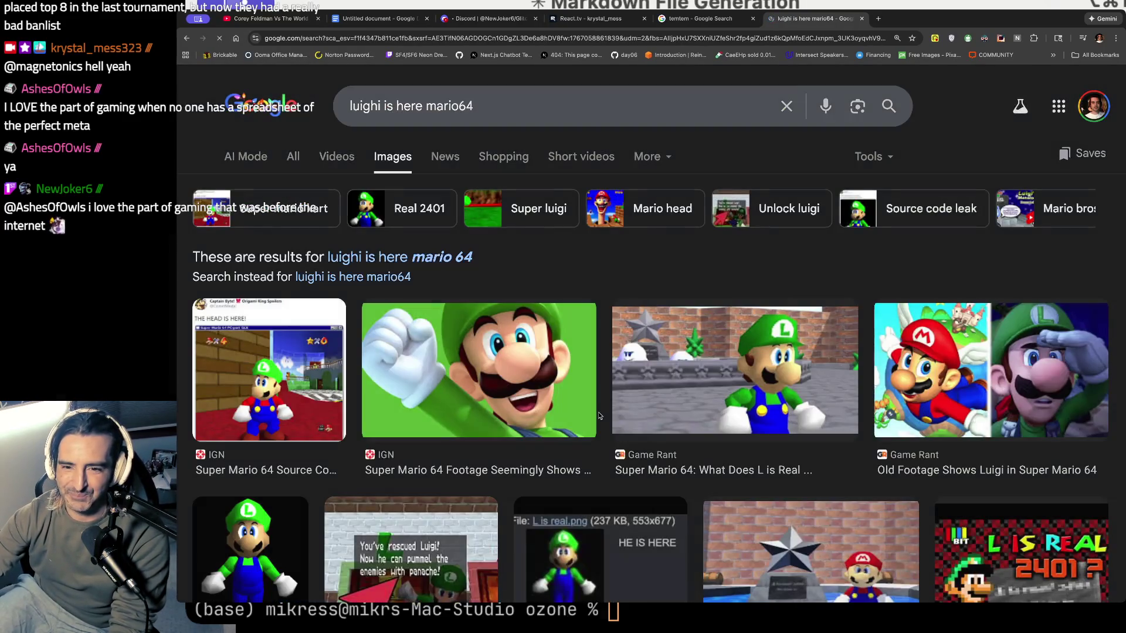
scroll(599, 411, "down", 3)
left_click(761, 264)
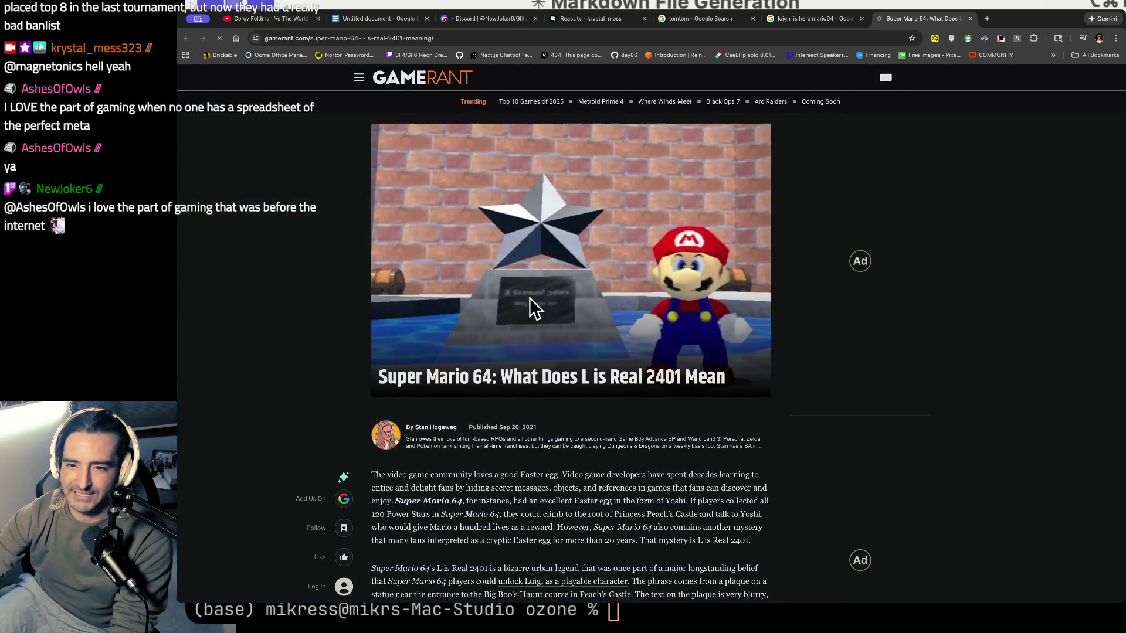
left_click_drag(538, 379, 651, 387)
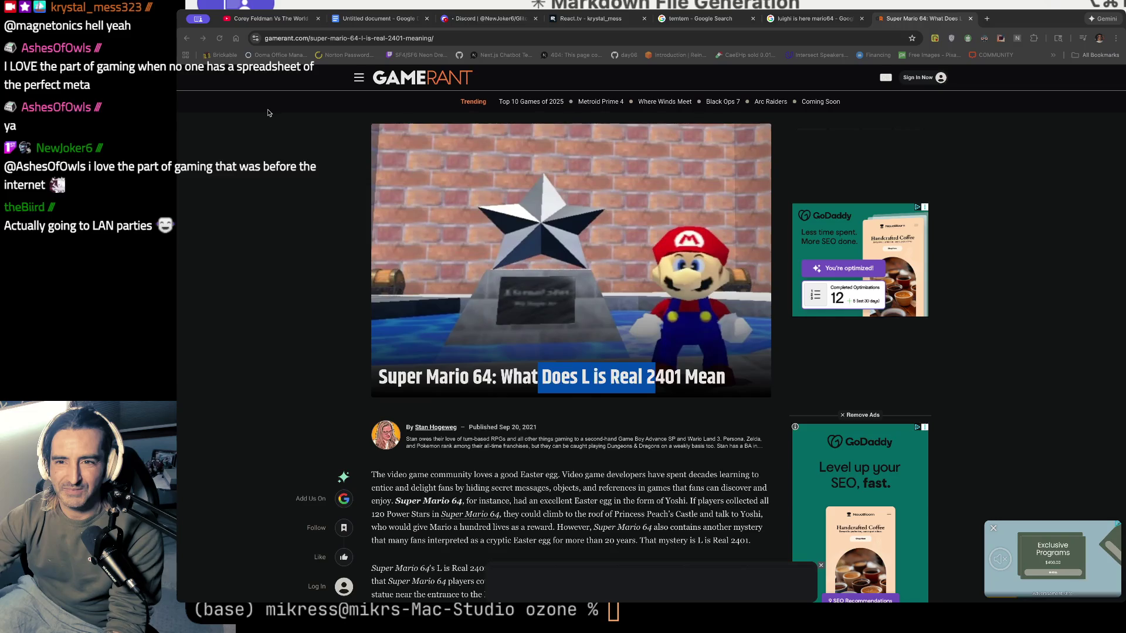
left_click(277, 19)
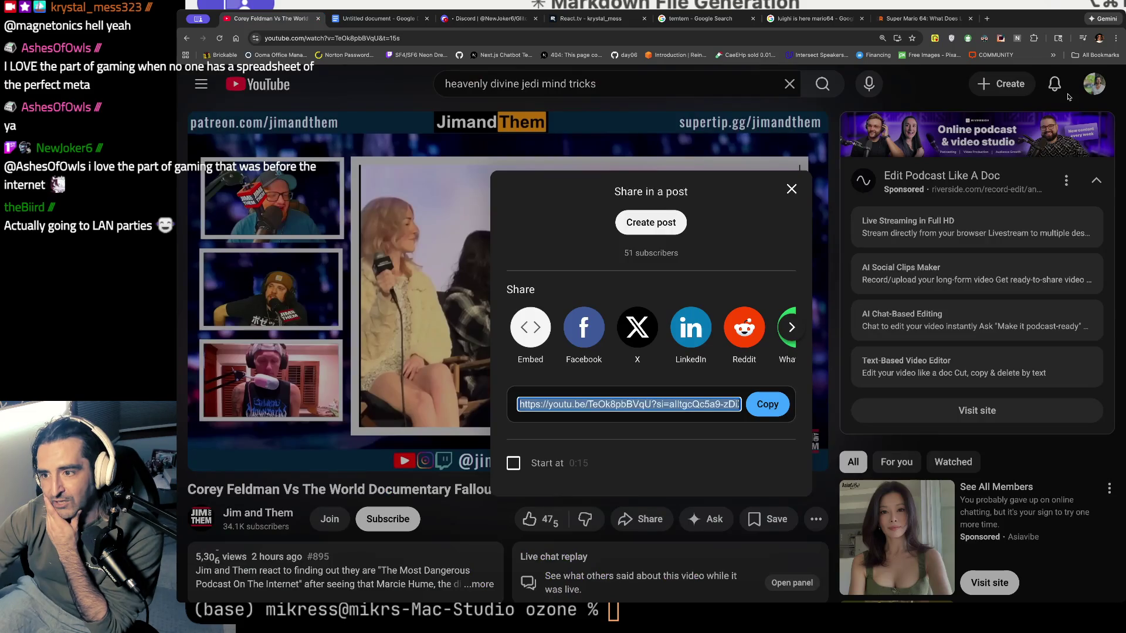
- Dismiss the Share dialog and start Souls of Mischief's '93 'Til Infinity', skipping the ad
key("Escape")
scroll(902, 356, "down", 5)
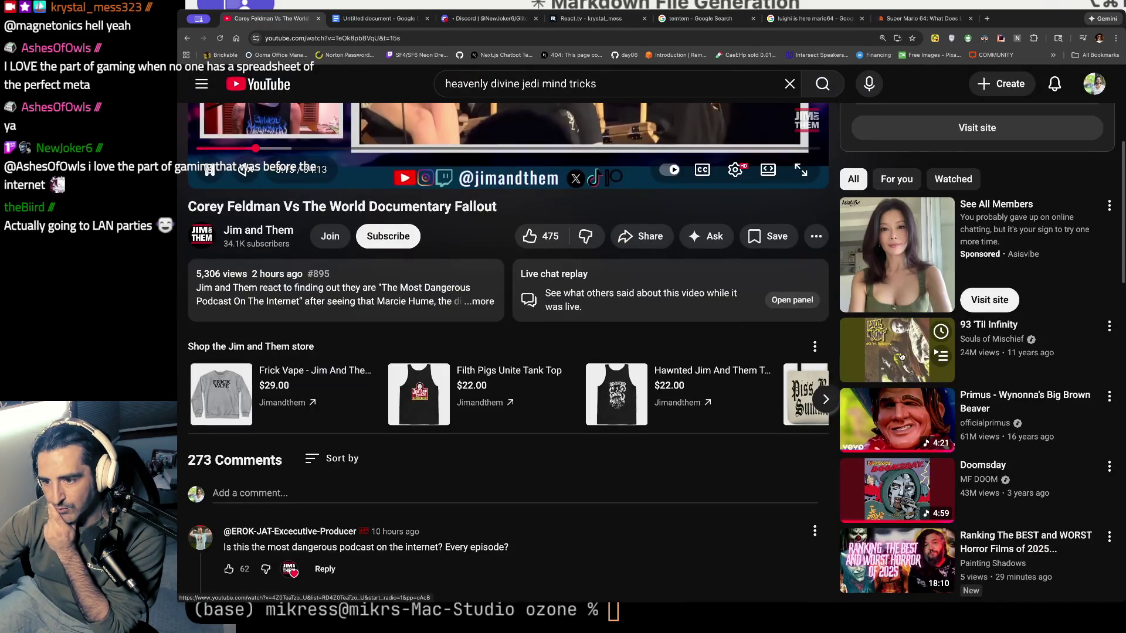
left_click(902, 356)
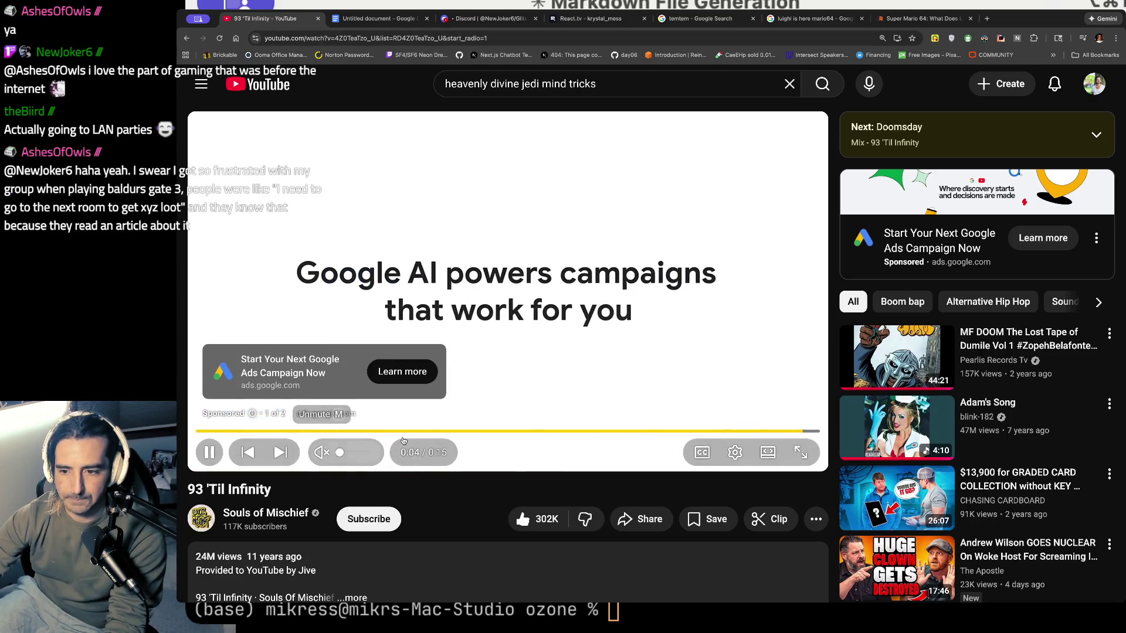
left_click(796, 411)
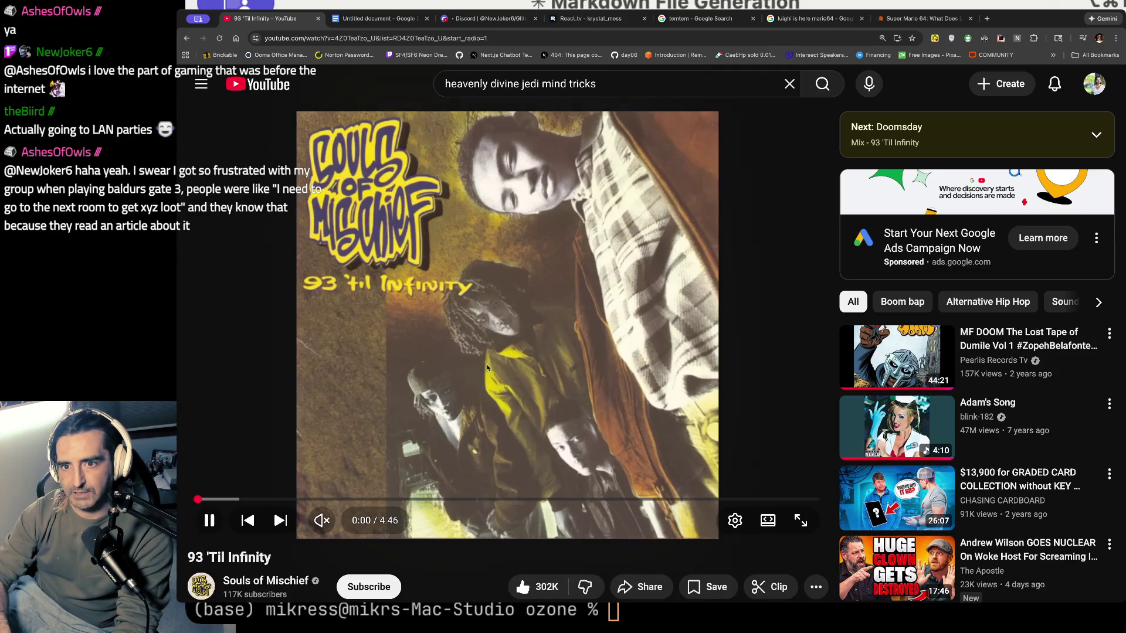
- Close the stray new tab and return to the Discord direct-message conversation
key("super+t")
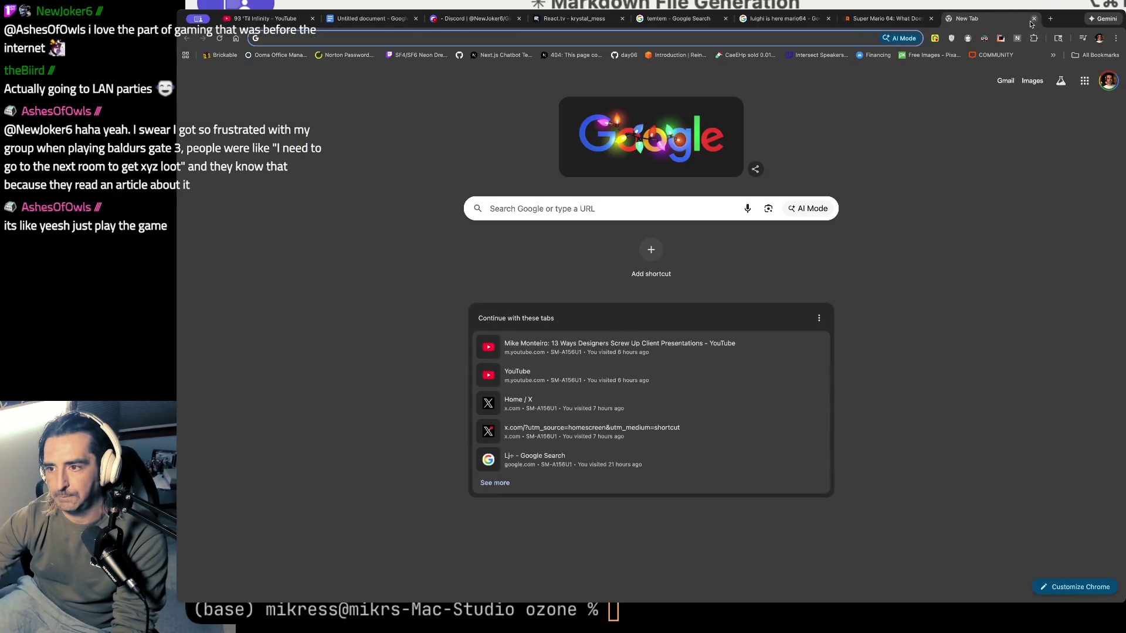
left_click(1034, 18)
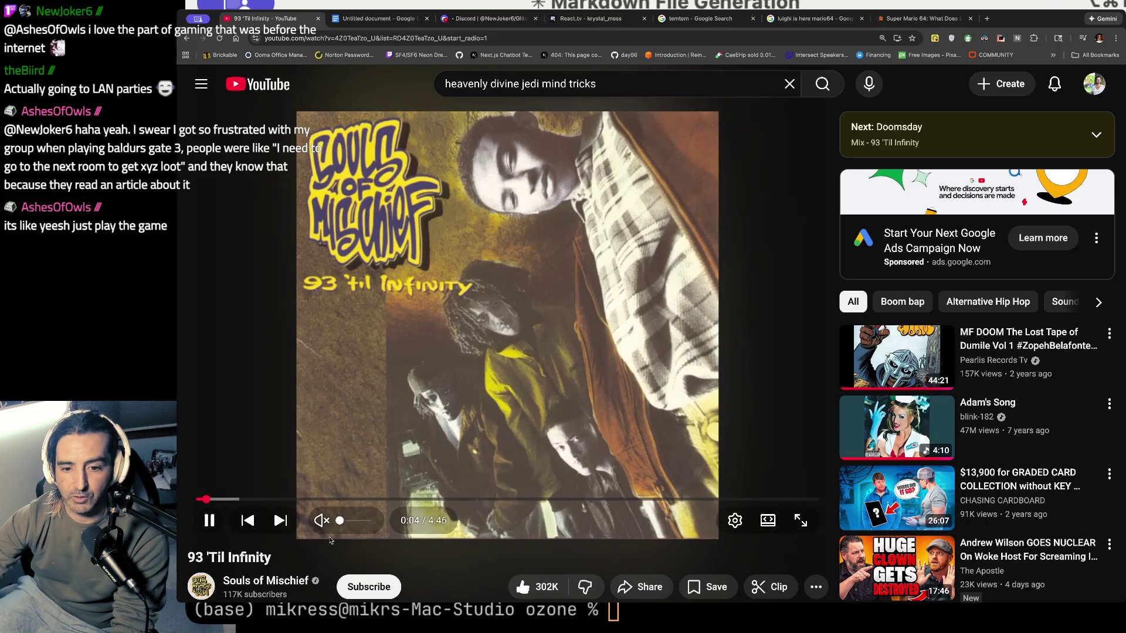
left_click(476, 18)
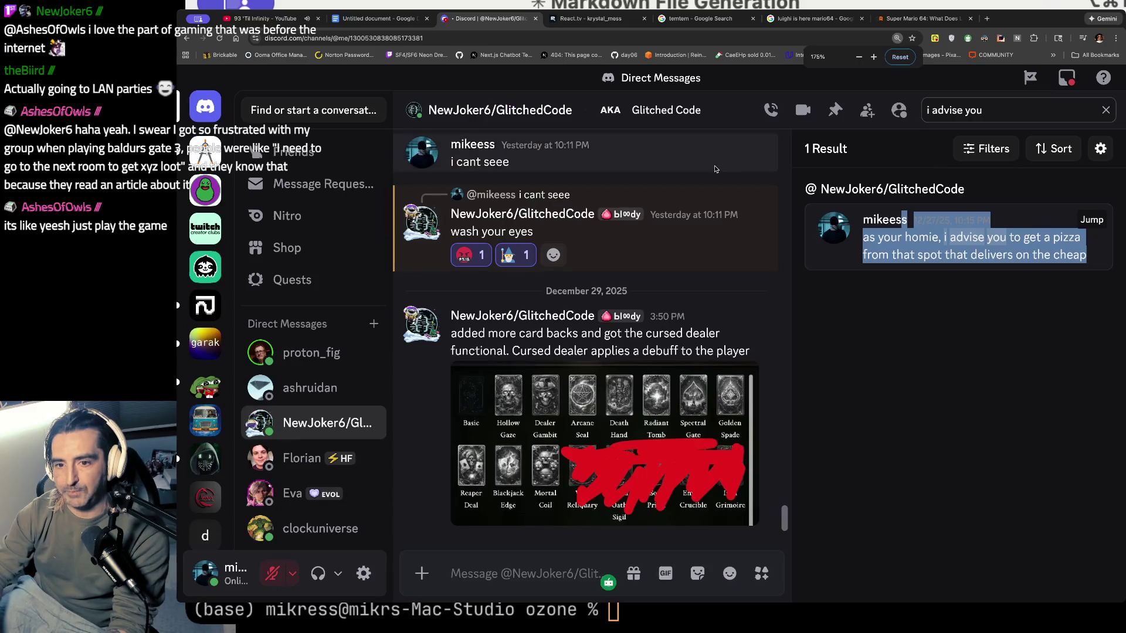
- Open the #music-recs channel and copy the Nine Inch Nails Ghosts YouTube link from its message
scroll(206, 447, "down", 2)
scroll(206, 447, "down", 2)
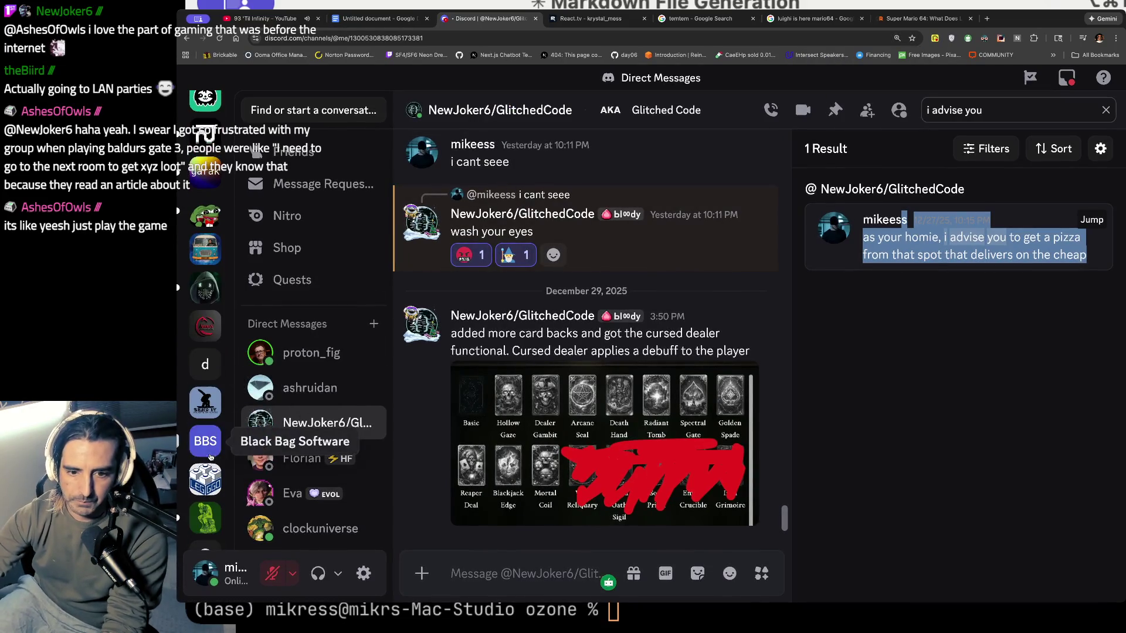
left_click(205, 478)
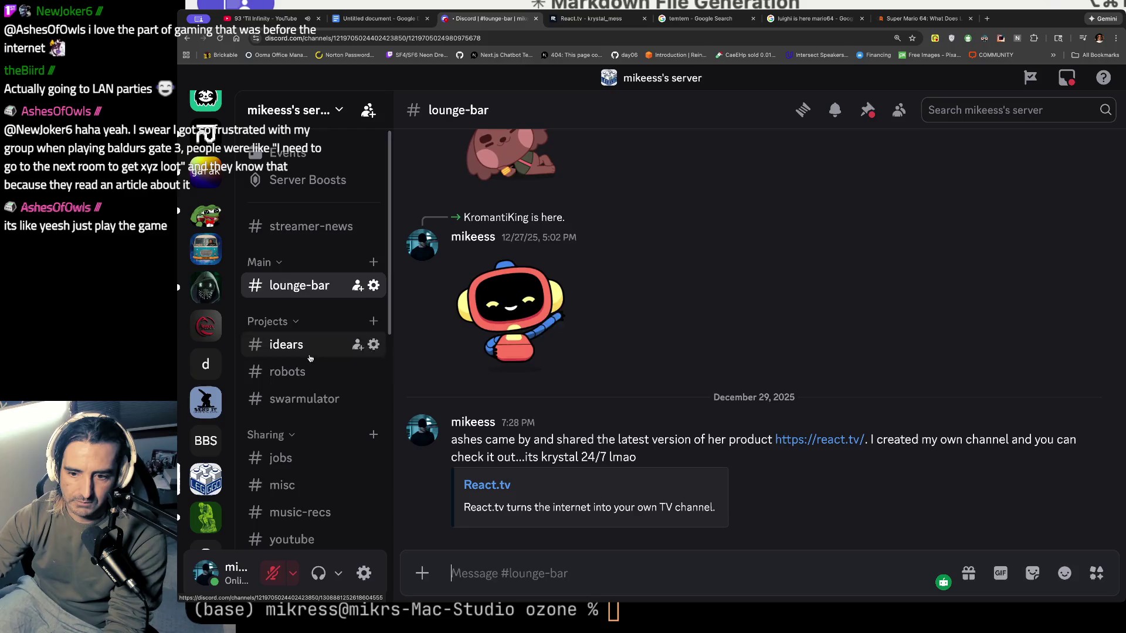
scroll(315, 381, "down", 4)
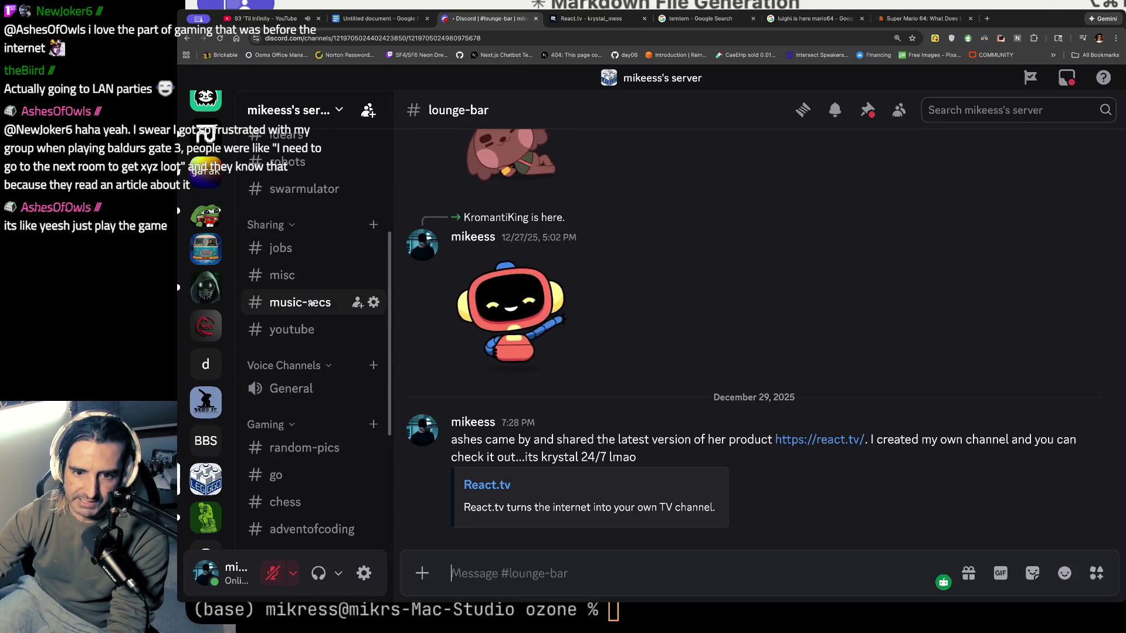
left_click(312, 304)
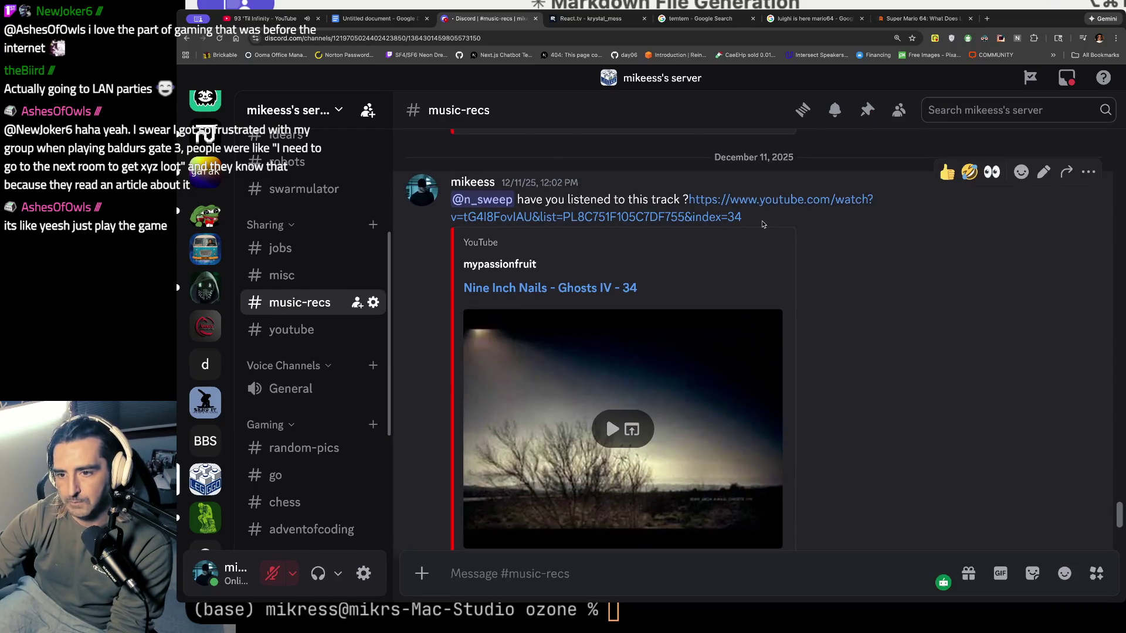
left_click_drag(763, 224, 686, 196)
key("ctrl+c")
key("ctrl+t")
- Go to react.tv and open the krystal_mess channel page
type("react.tv")
key("Return")
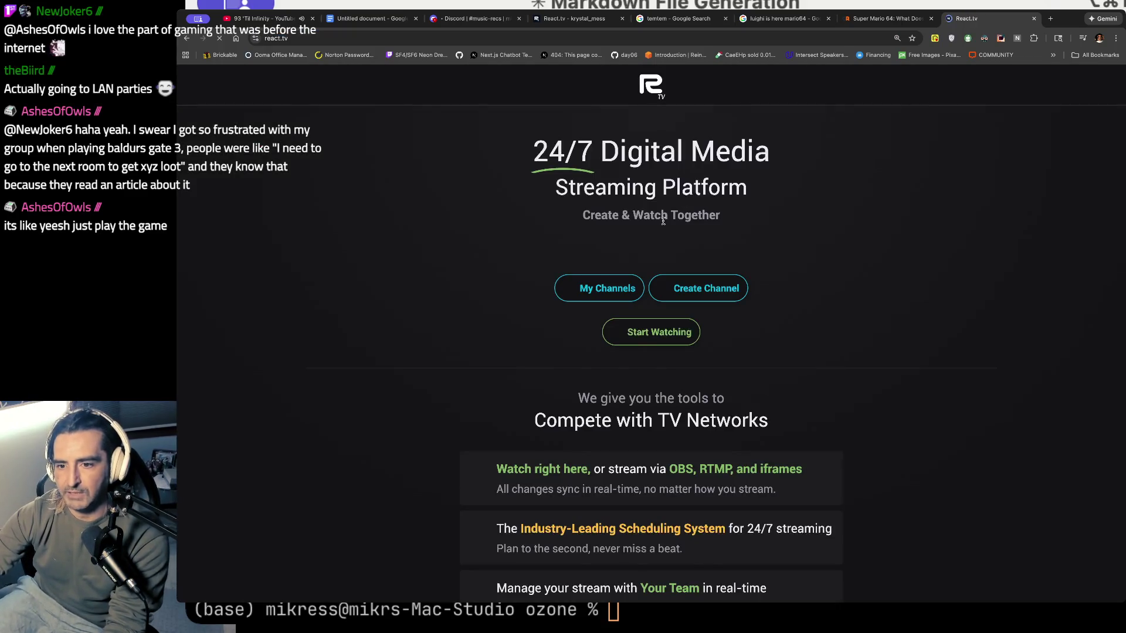
left_click(604, 294)
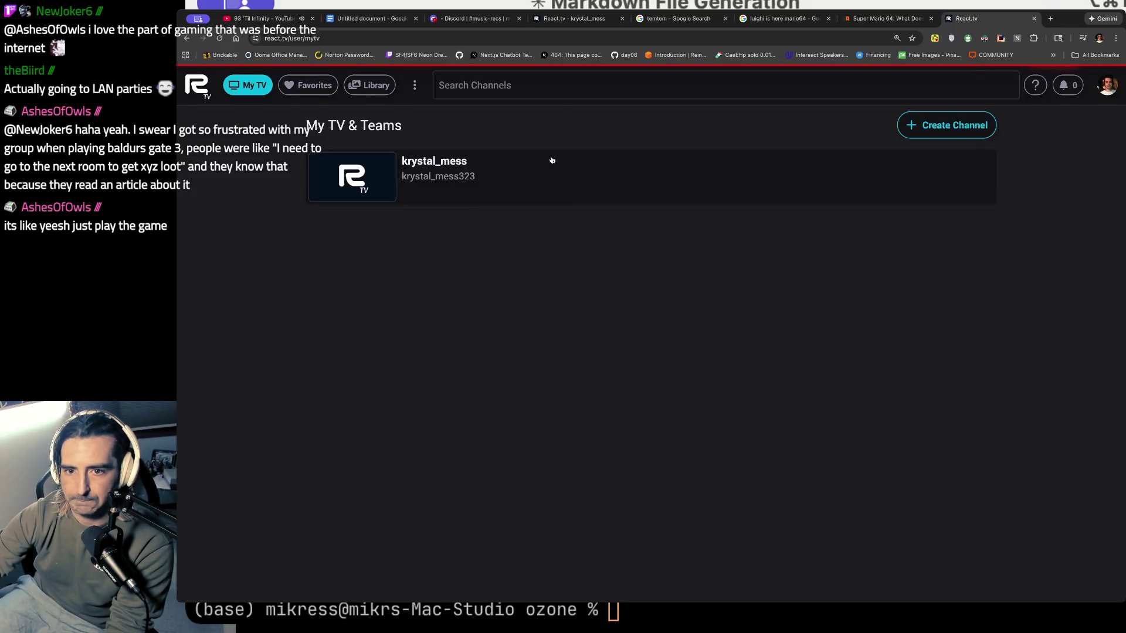
left_click(456, 164)
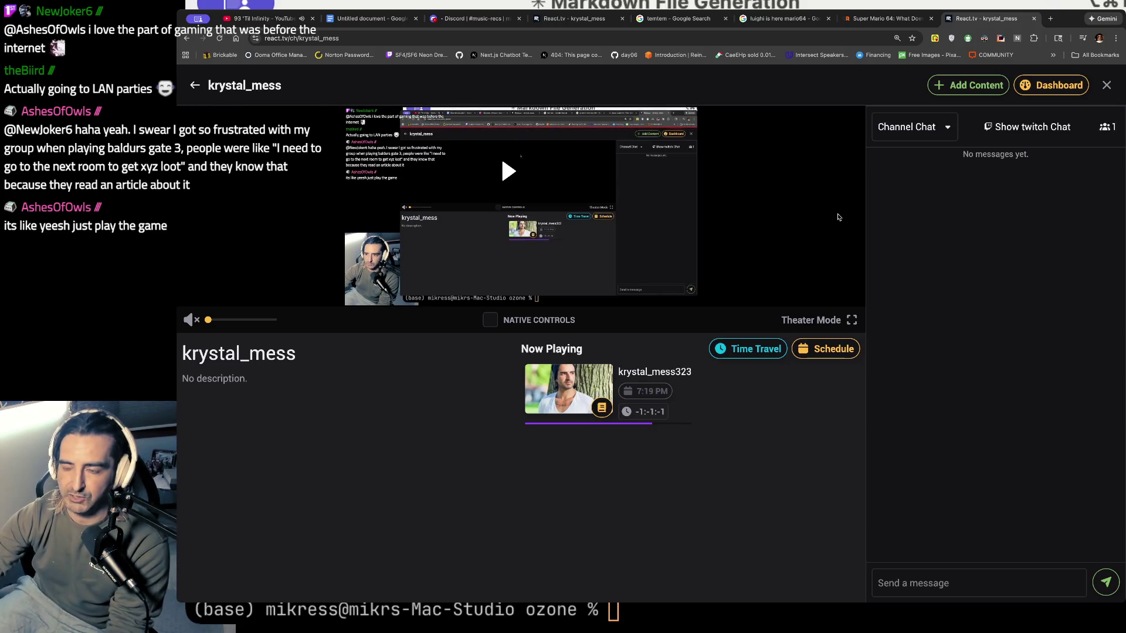
- Paste the Ghosts I - IV playlist into Add Content, get the too-long error, reset, retry, then leave for Discord
left_click(962, 86)
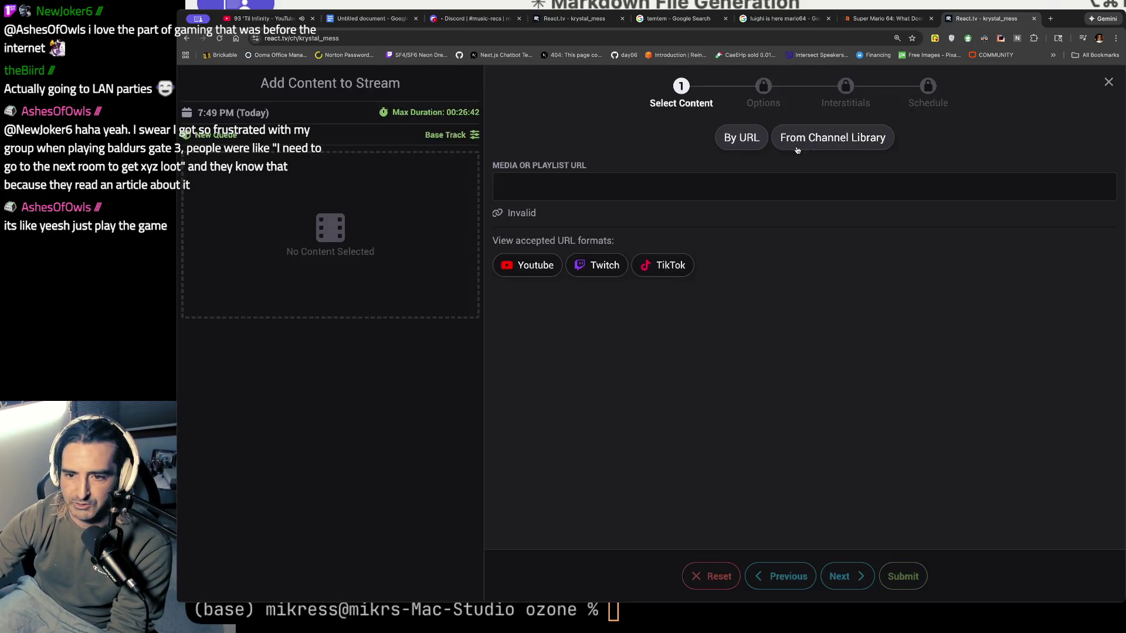
left_click(640, 183)
key("ctrl+v")
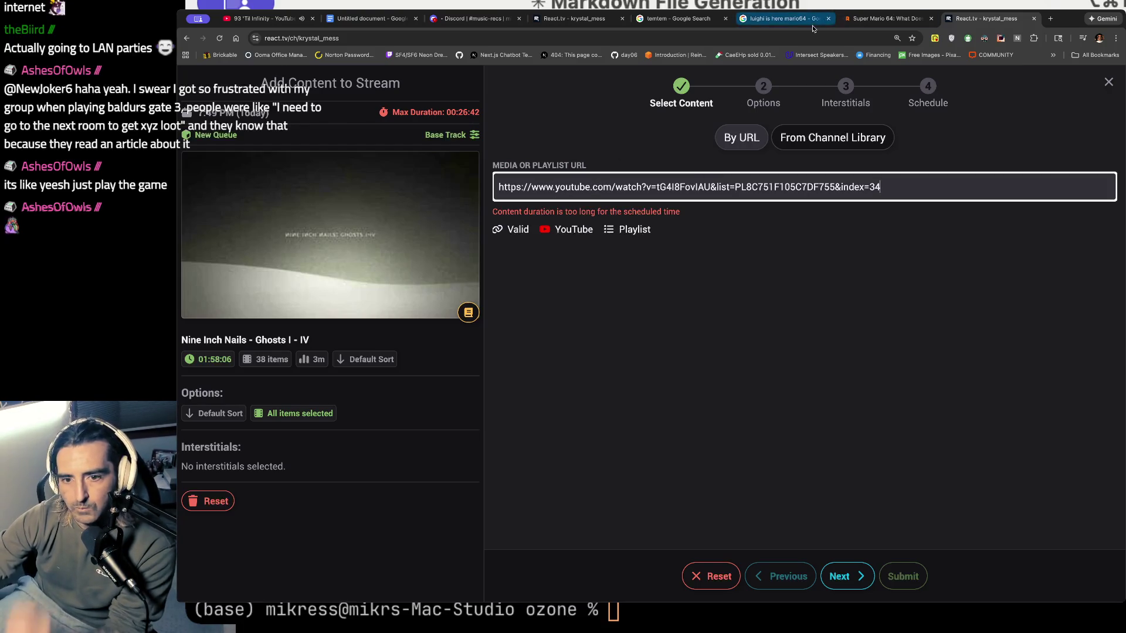
left_click(625, 233)
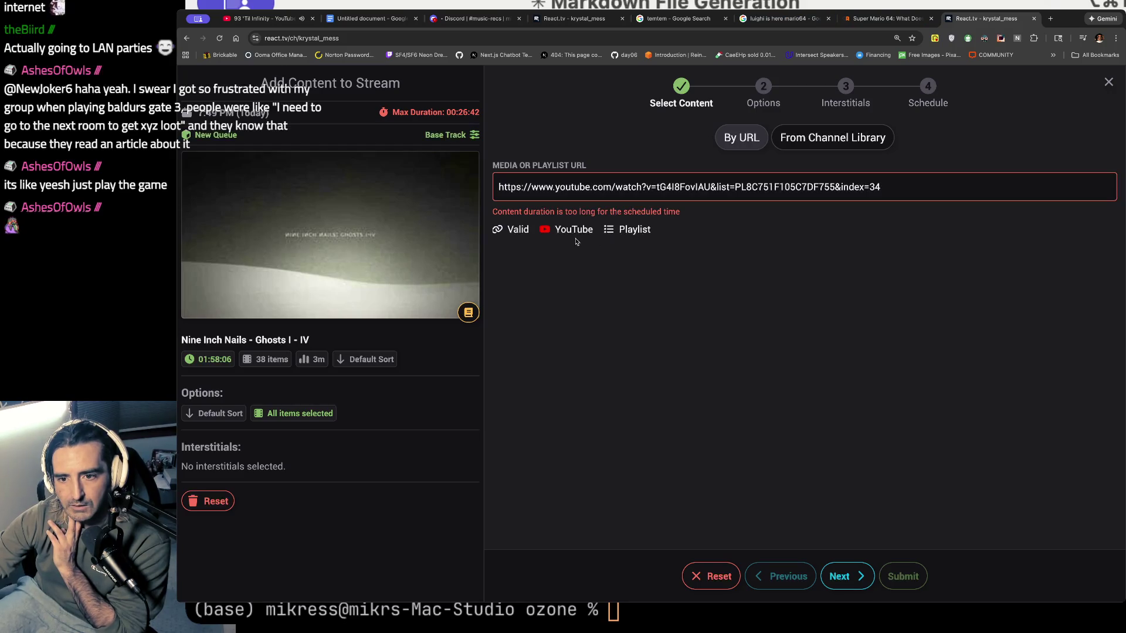
mouse_move(497, 211)
left_mouse_down()
mouse_move(775, 249)
mouse_move(744, 224)
left_mouse_up()
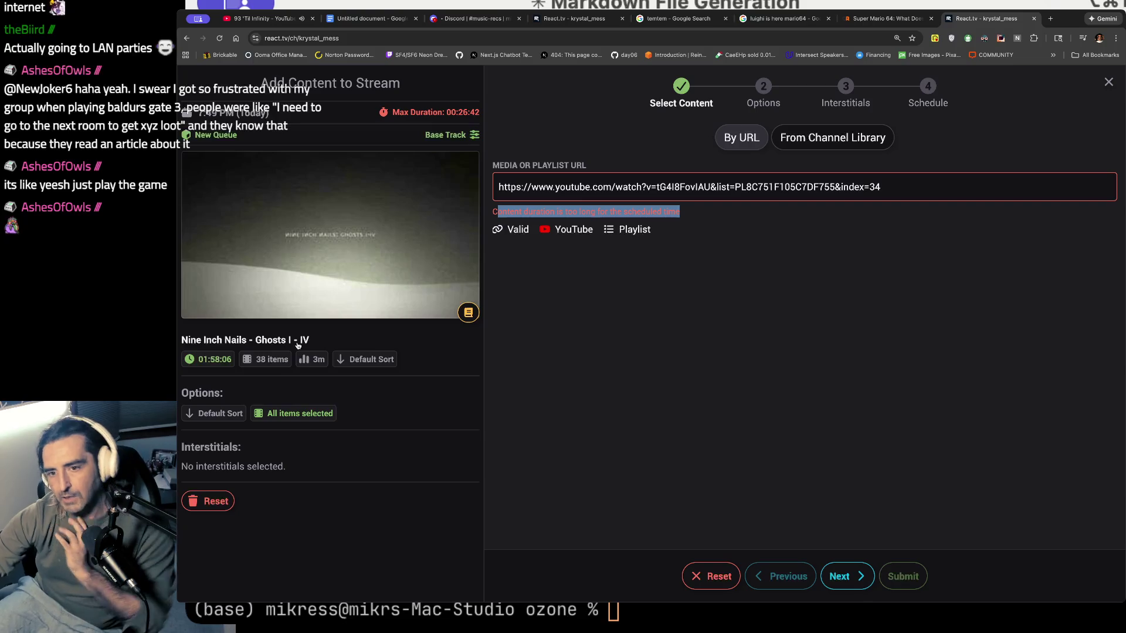
left_click(726, 577)
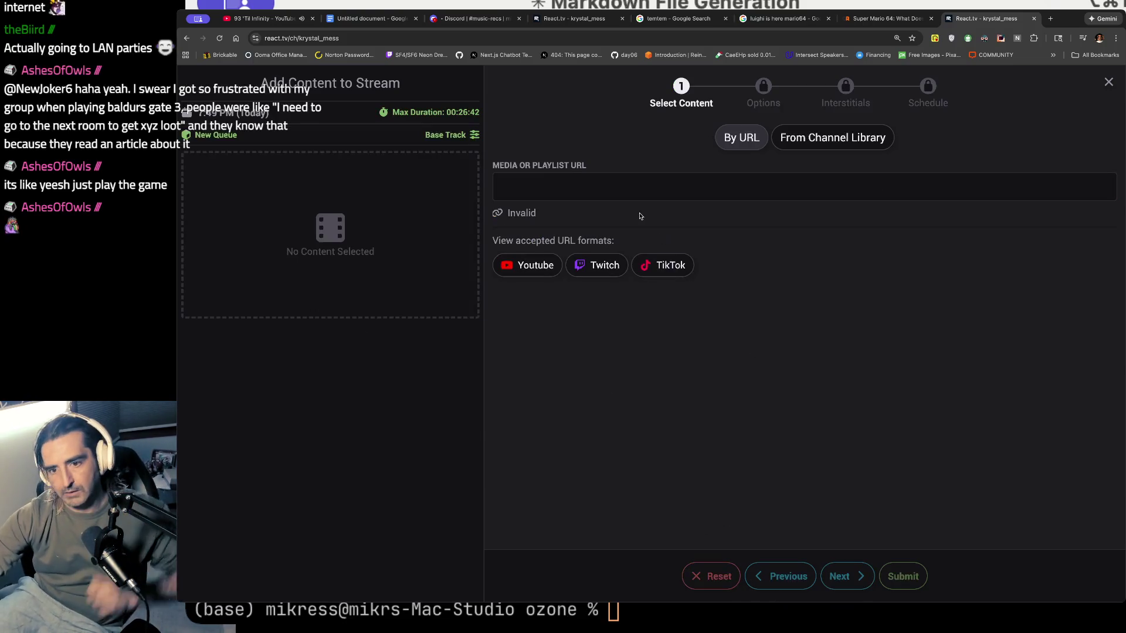
left_click(613, 185)
key("super+v")
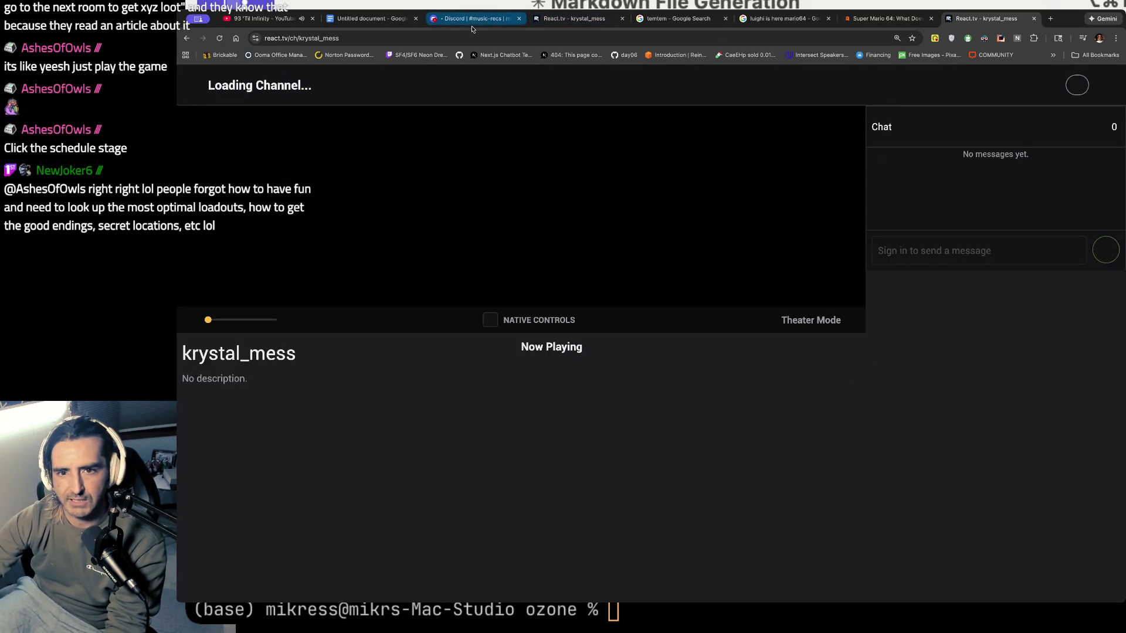
left_click(475, 18)
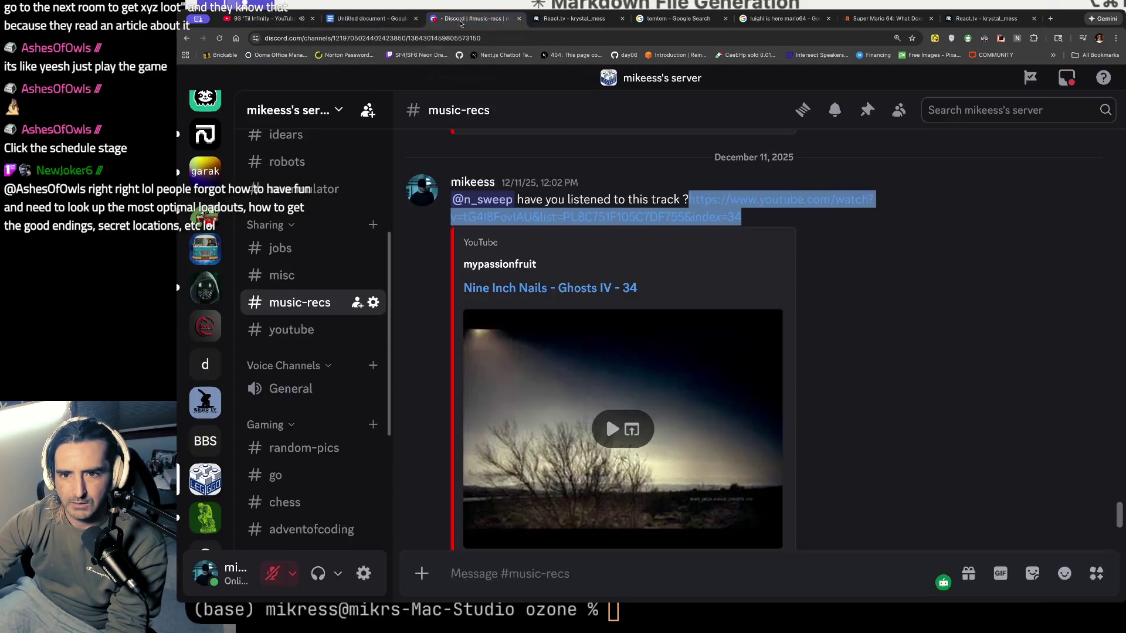
- Open the Ghosts IV - 34 video on YouTube from Discord and pause it
triple_click(573, 291)
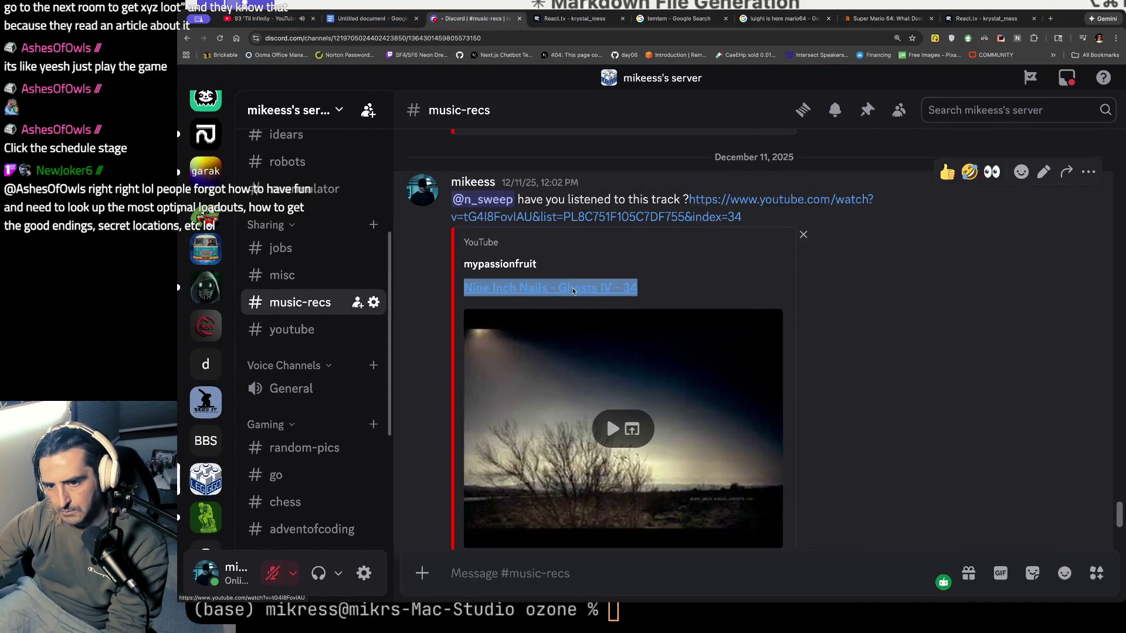
left_click(585, 294)
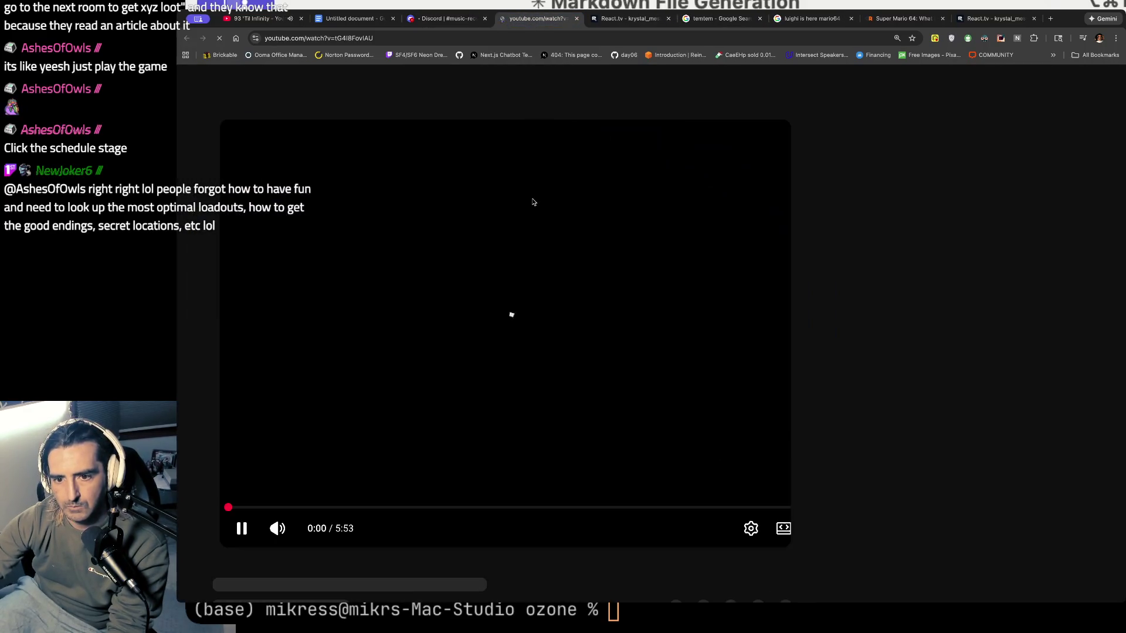
left_click(241, 529)
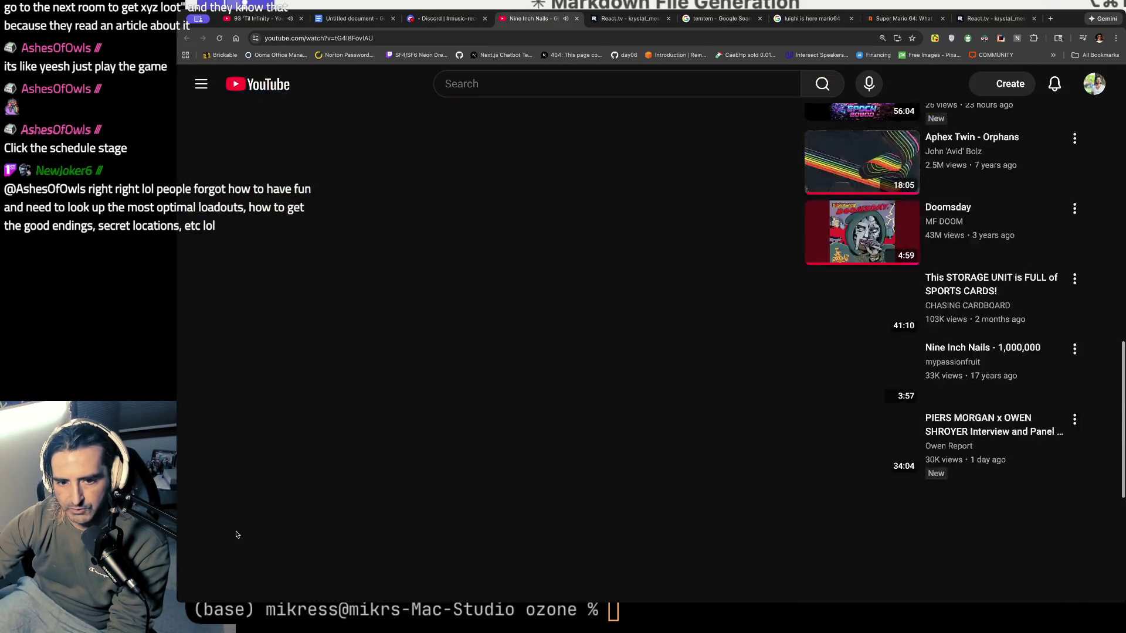
scroll(494, 363, "down", 5)
scroll(493, 362, "up", 5)
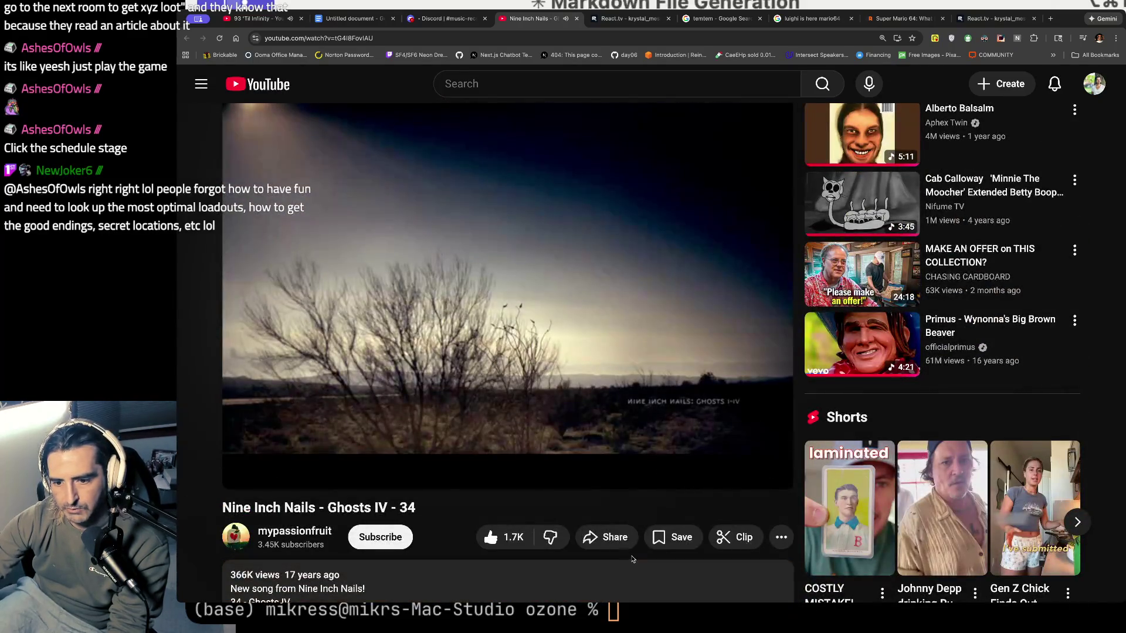
- Copy the video's short share link and bring up react.tv's Add Content form on krystal_mess
left_click(607, 537)
left_click(773, 405)
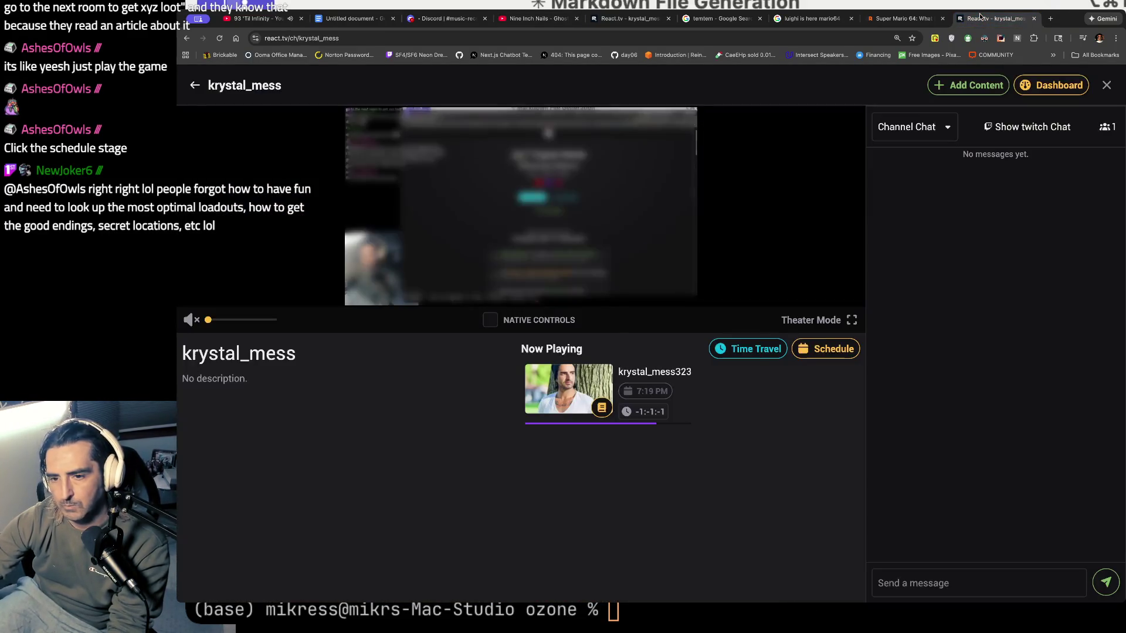
left_click(994, 18)
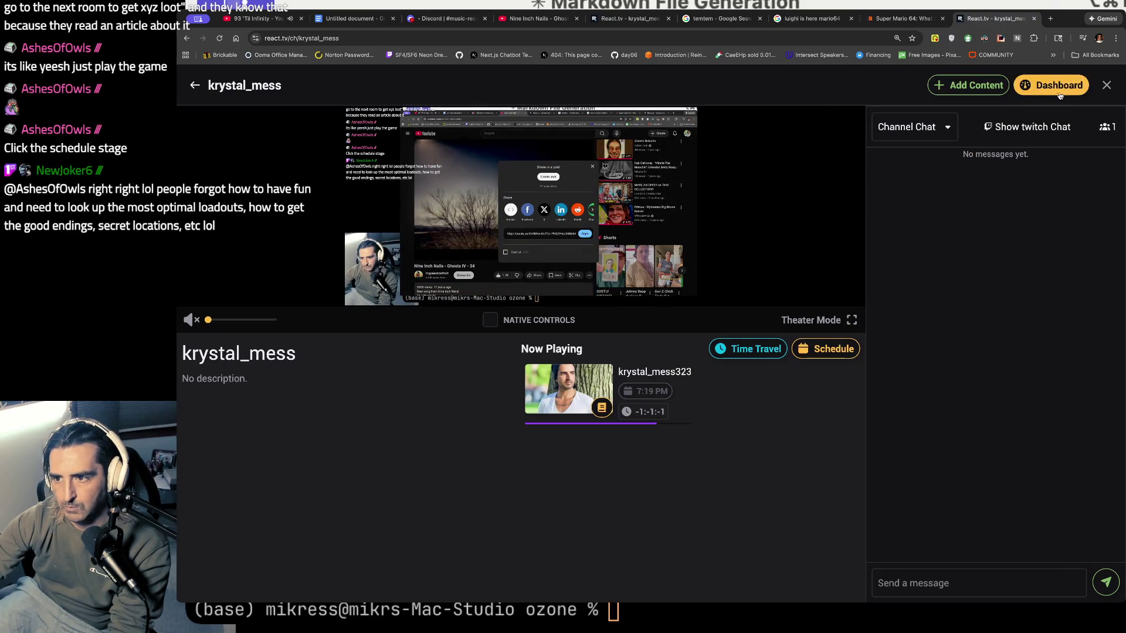
left_click(971, 85)
- Queue the Ghosts IV - 34 youtu.be link for 7:49 PM and reopen Add Content from the Schedule
left_click(642, 186)
key("super+v")
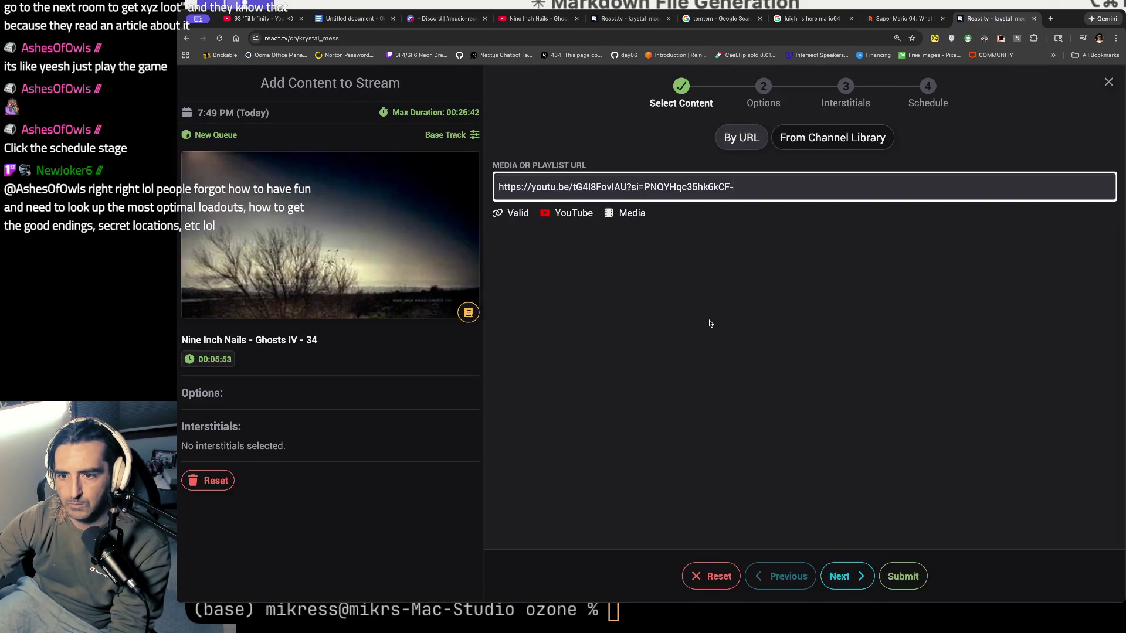
left_click(845, 582)
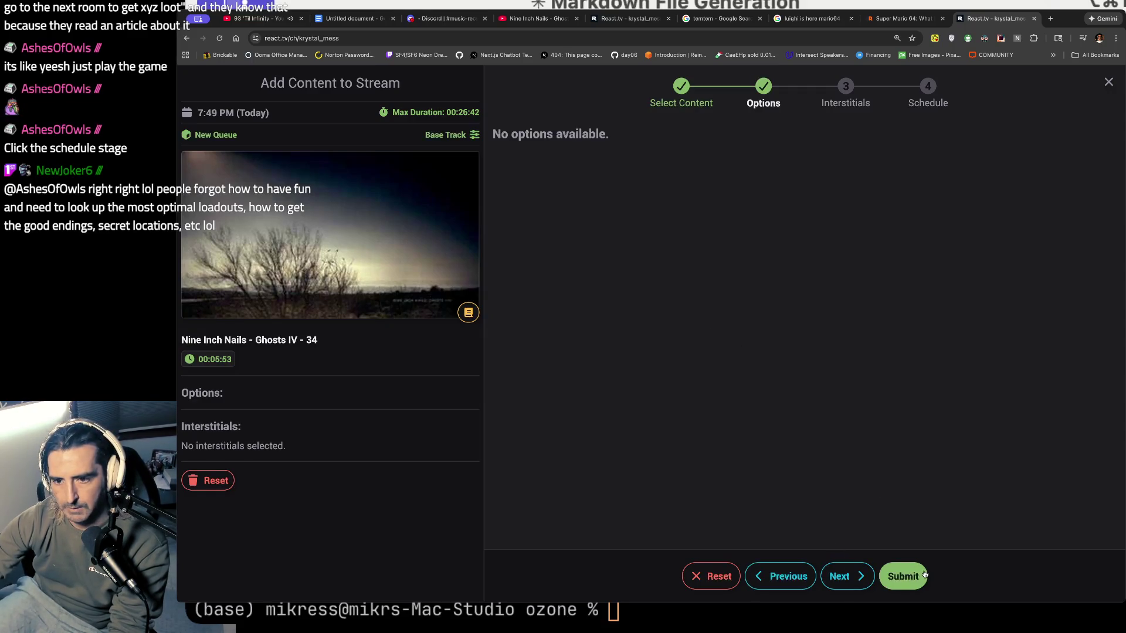
left_click(924, 572)
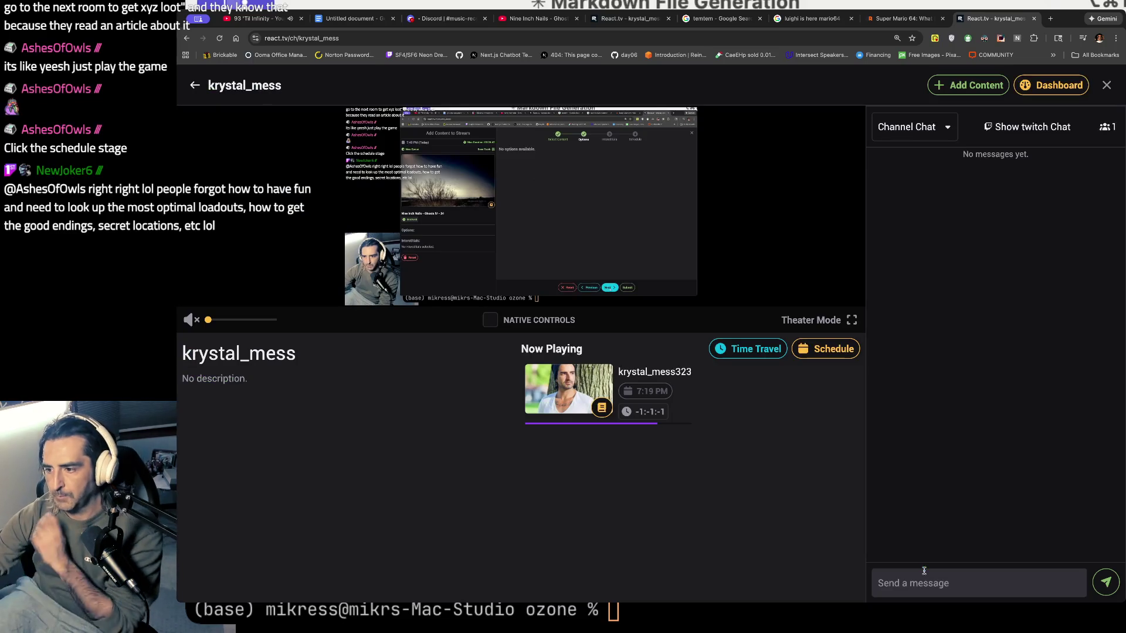
left_click(826, 357)
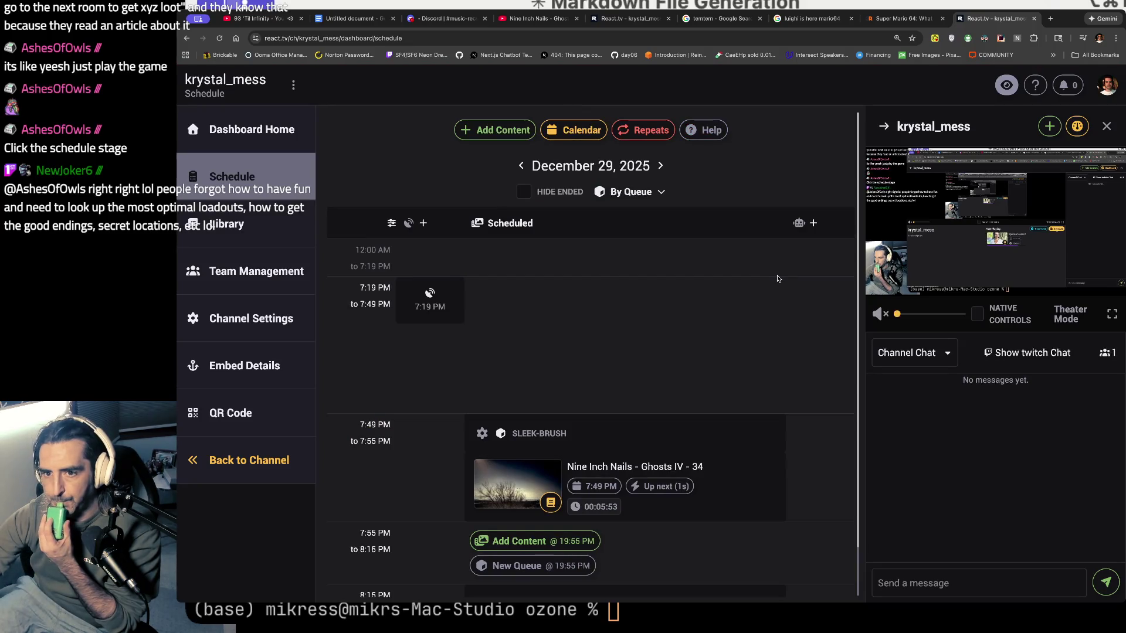
left_click(496, 128)
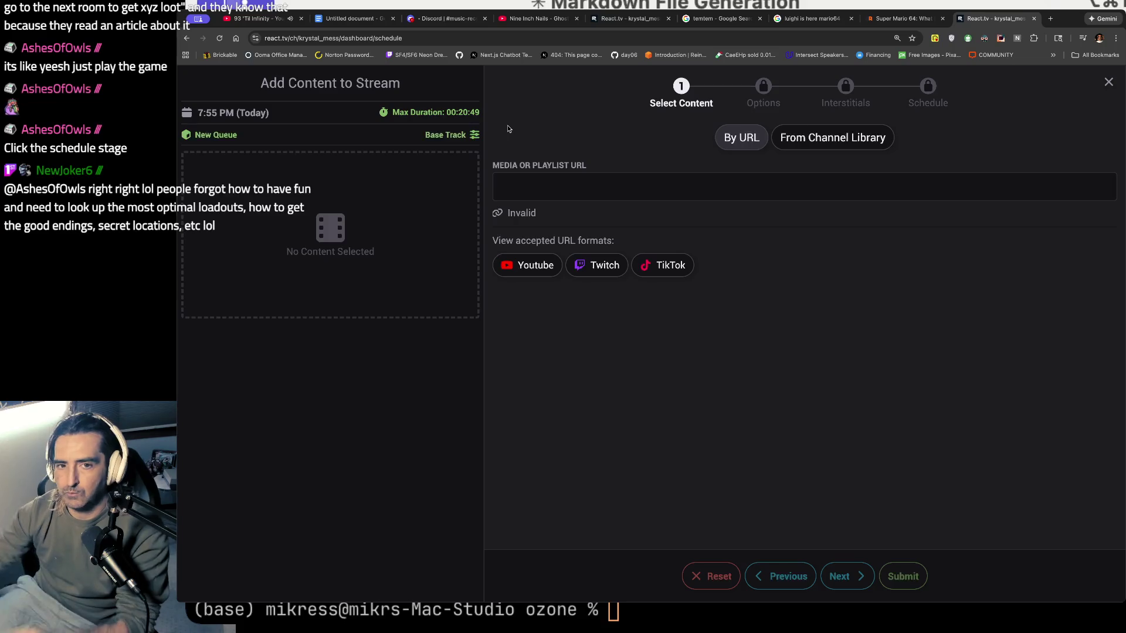
- Return to Discord's music-recs channel and open the Ghosts IV - 34 message's More menu
left_click(510, 19)
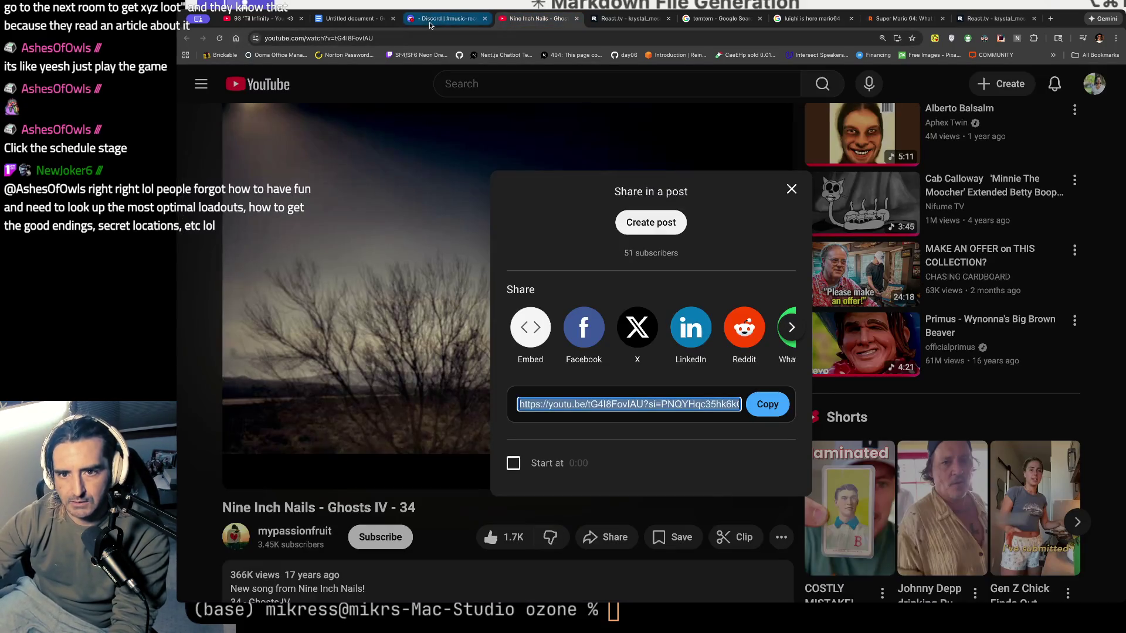
left_click(430, 23)
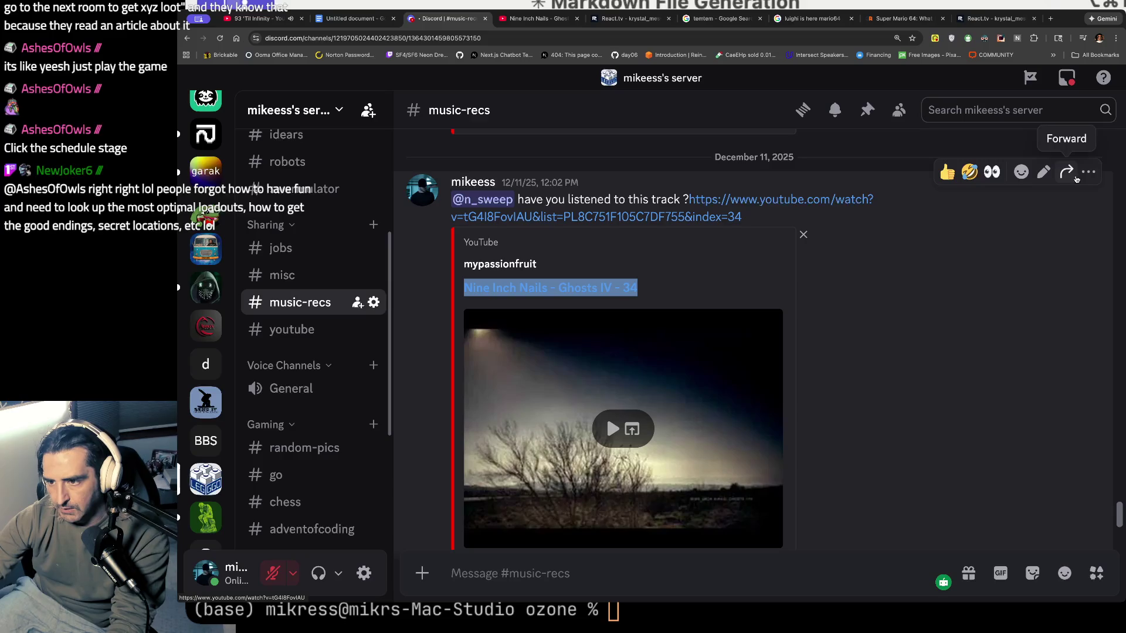
left_click(1089, 171)
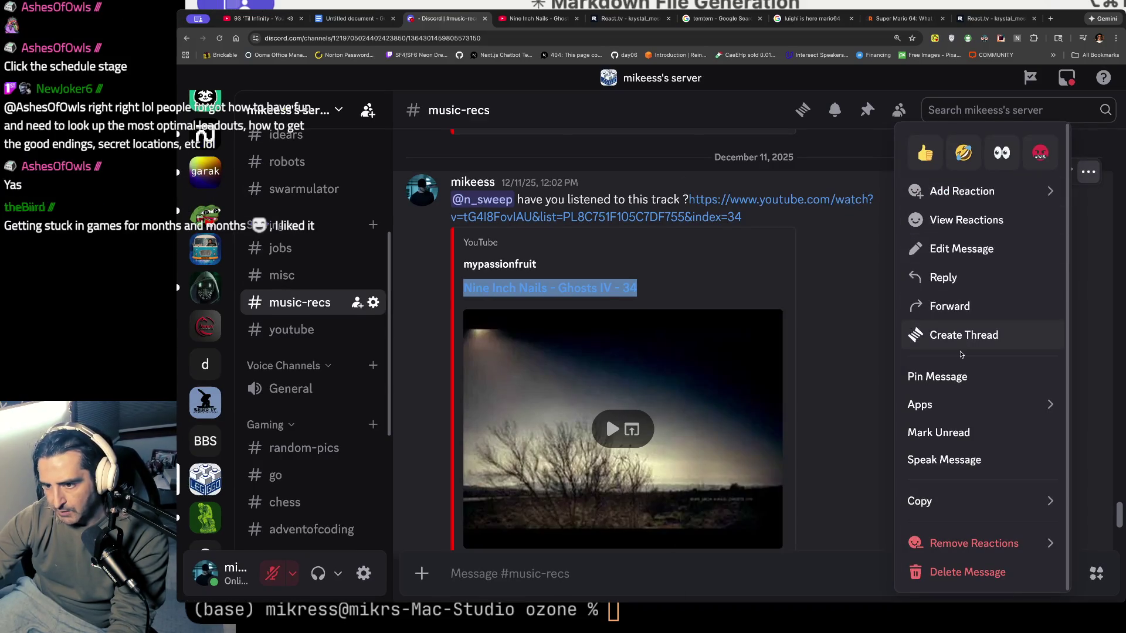
- Select the playlist link in the music-recs message and focus react.tv's empty media link field
left_click_drag(490, 288, 706, 204)
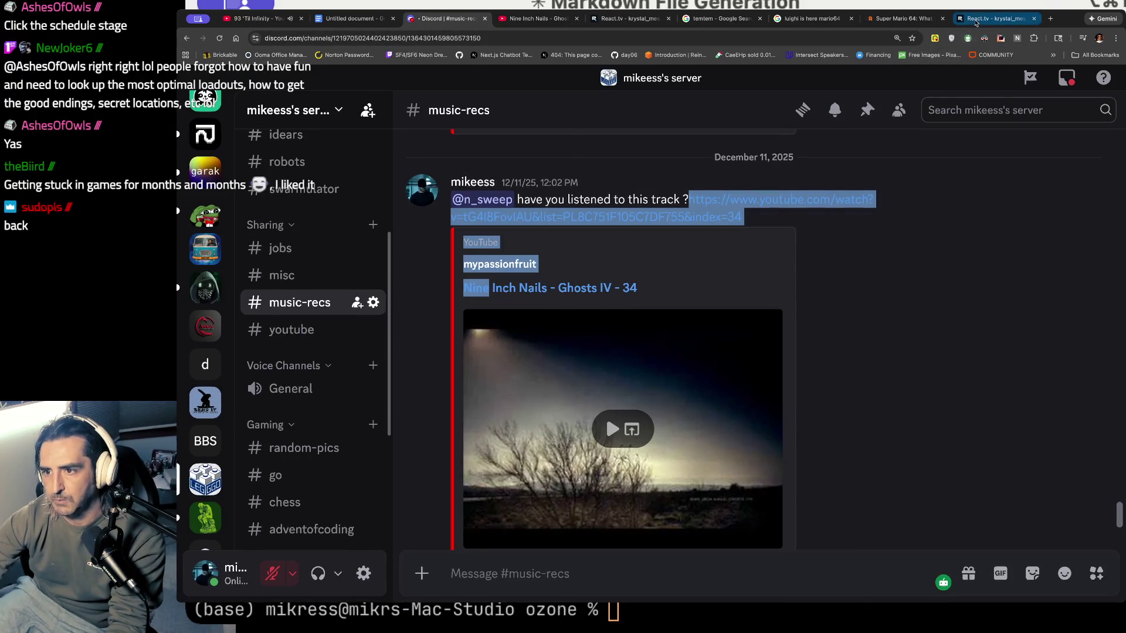
left_click(976, 22)
left_click(637, 194)
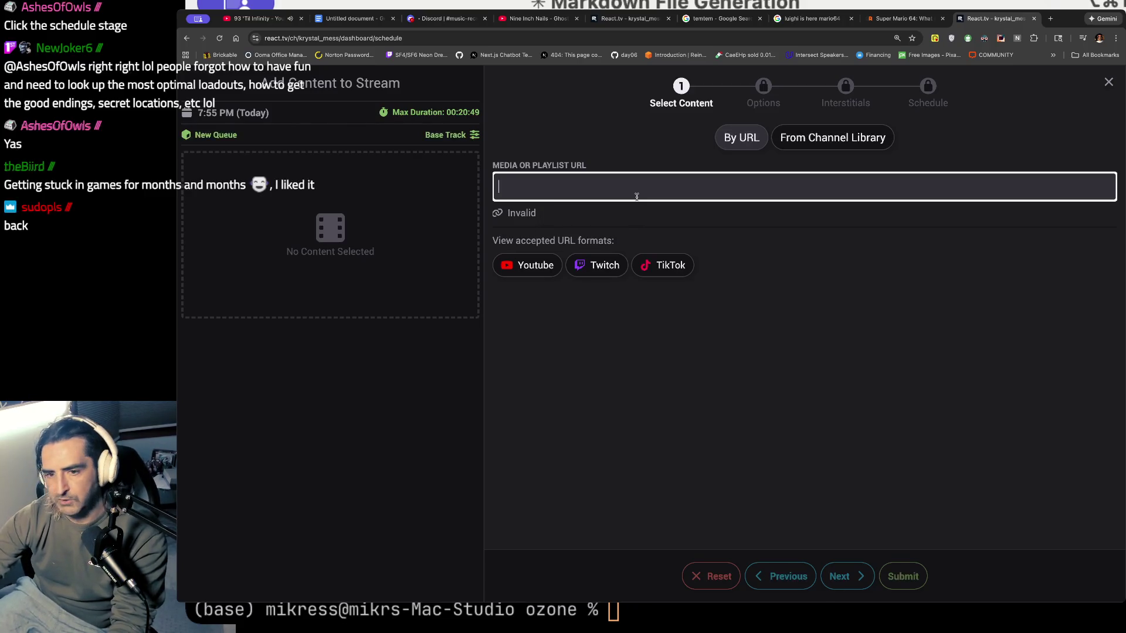
- Paste the link into the media field, trim the stray trailing text, then clear the field entirely
key("super+v")
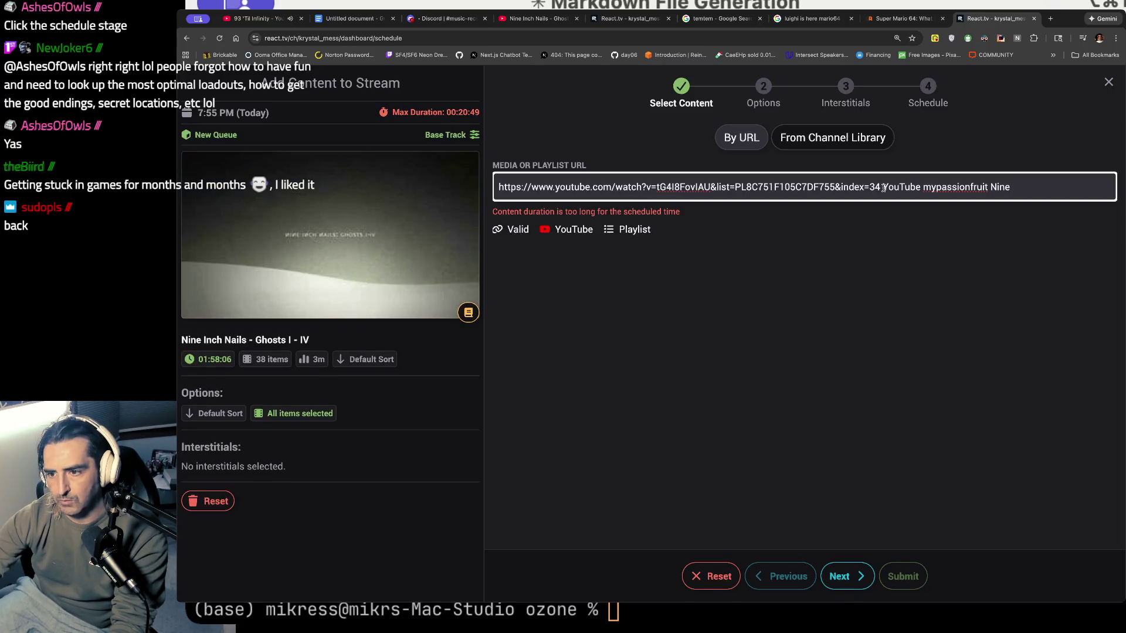
left_click_drag(884, 187, 1011, 188)
key("BackSpace")
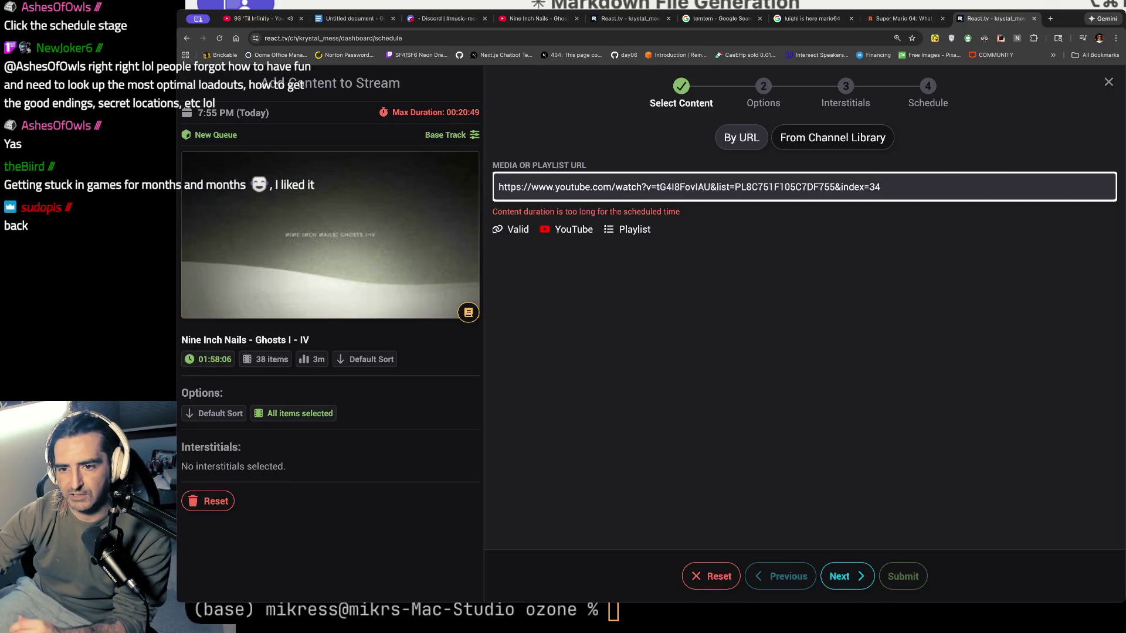
key("super+a")
key("BackSpace")
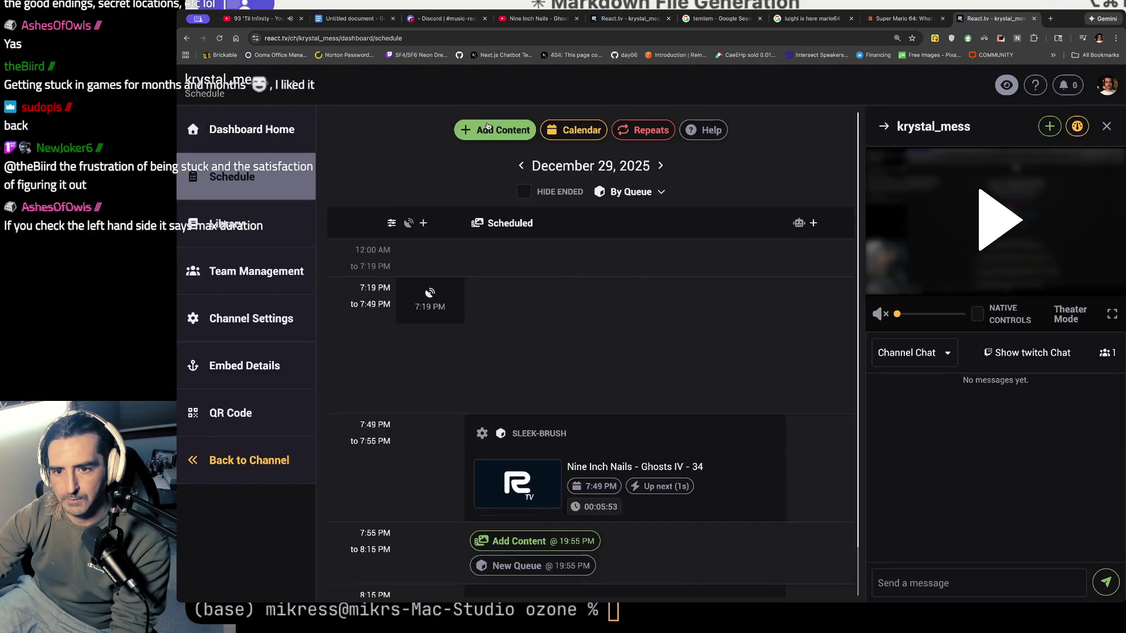
- Reopen Add Content, paste the Ghosts I - IV playlist link, and check its 00:20:49 Max Duration
left_click(492, 128)
left_click(578, 188)
key("cmd+v")
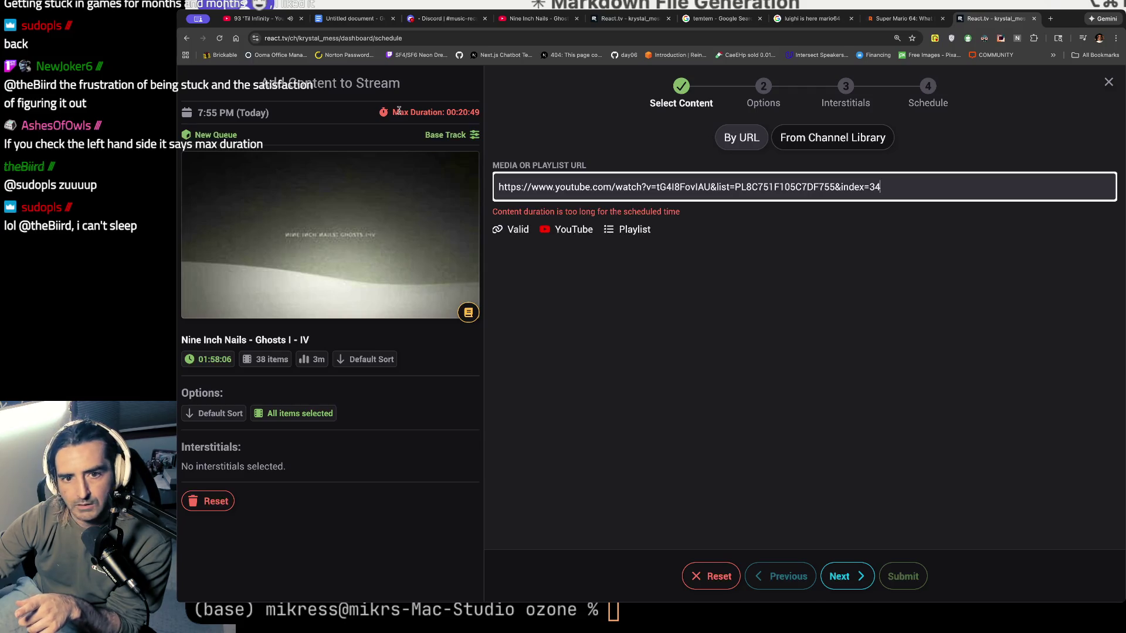
left_click_drag(372, 113, 445, 111)
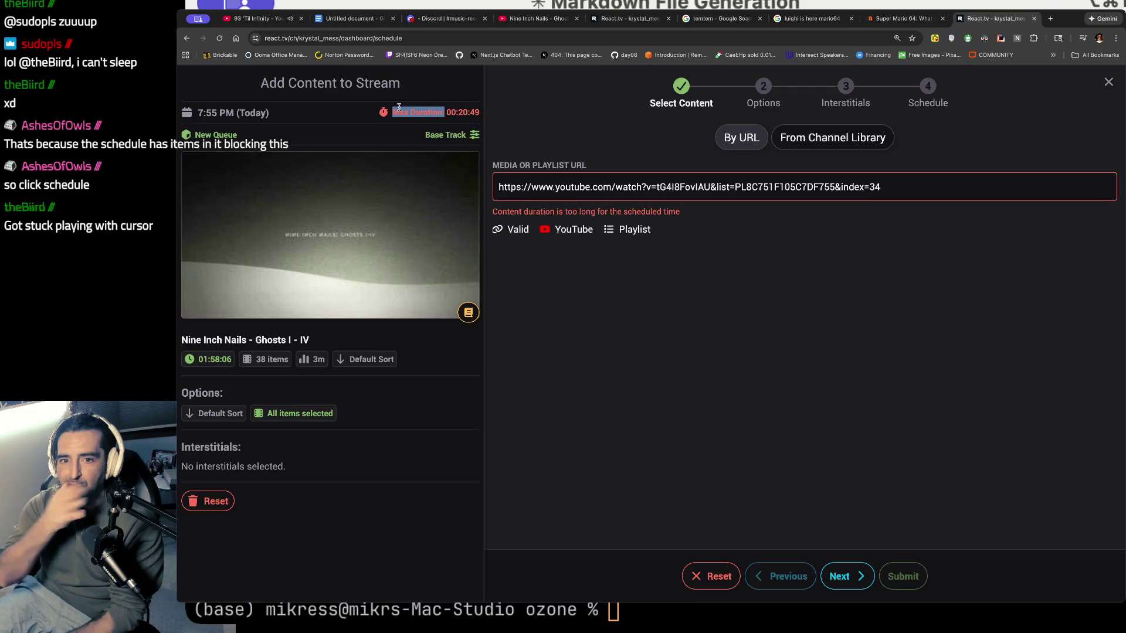
left_click(227, 117)
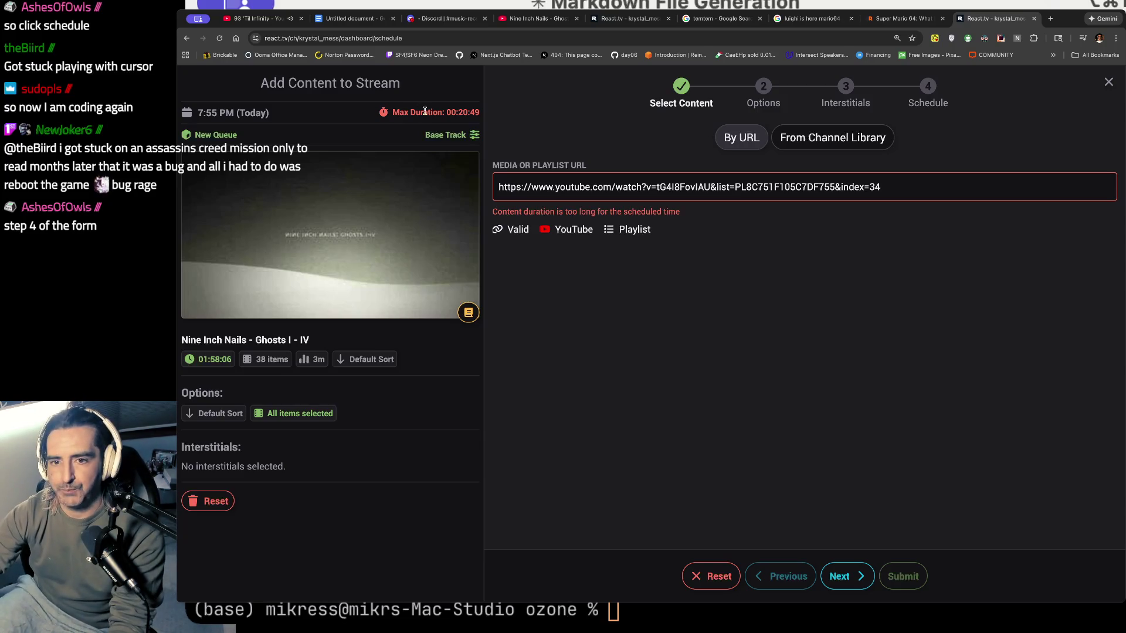
left_click_drag(409, 112, 443, 123)
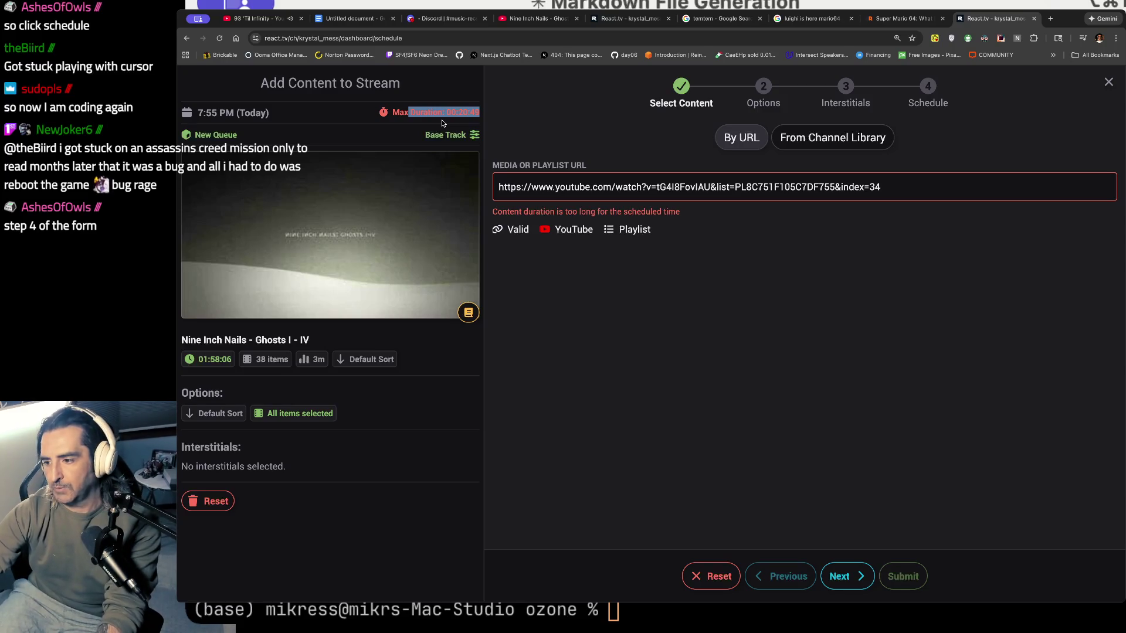
left_click(833, 580)
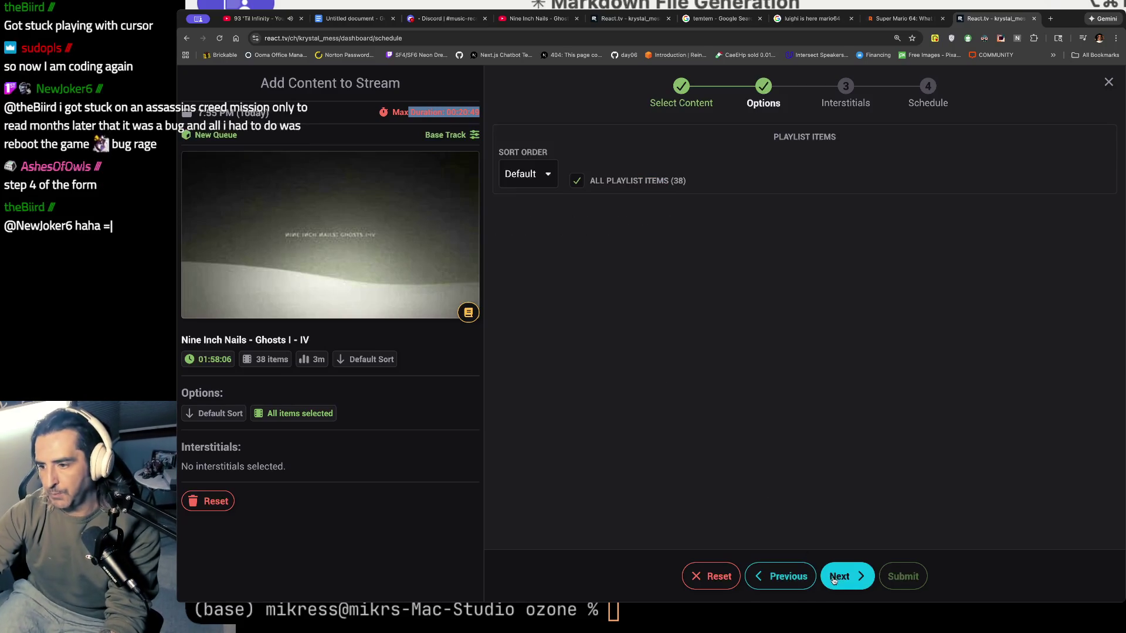
- Advance the playlist wizard to Schedule, start typing a queue name, then generate a random one
left_click(834, 581)
left_click(835, 583)
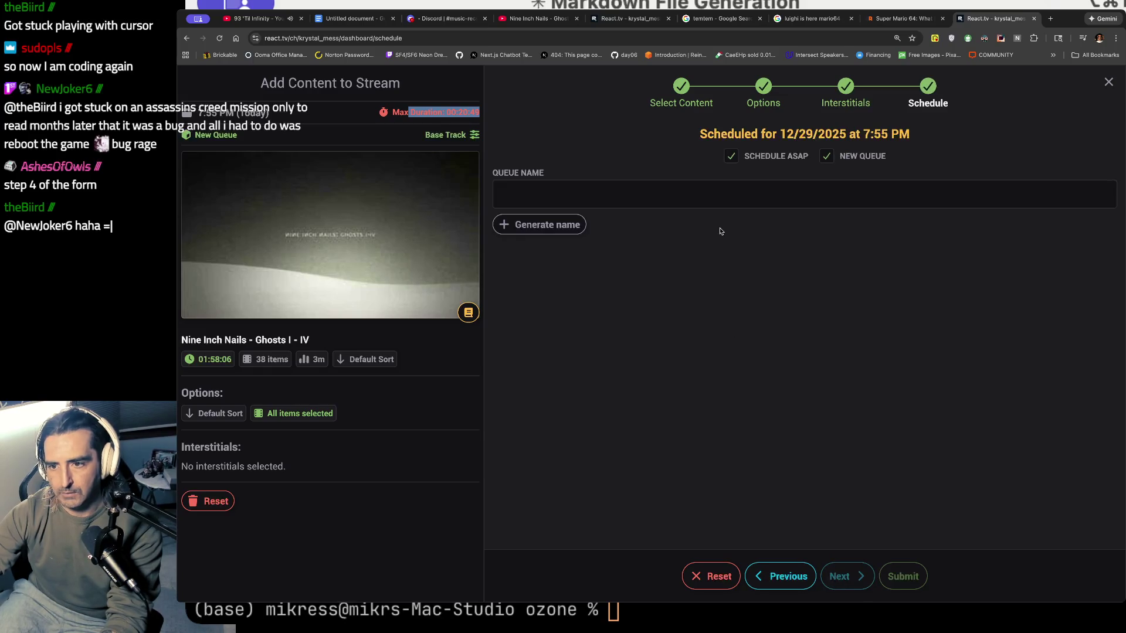
left_click(687, 191)
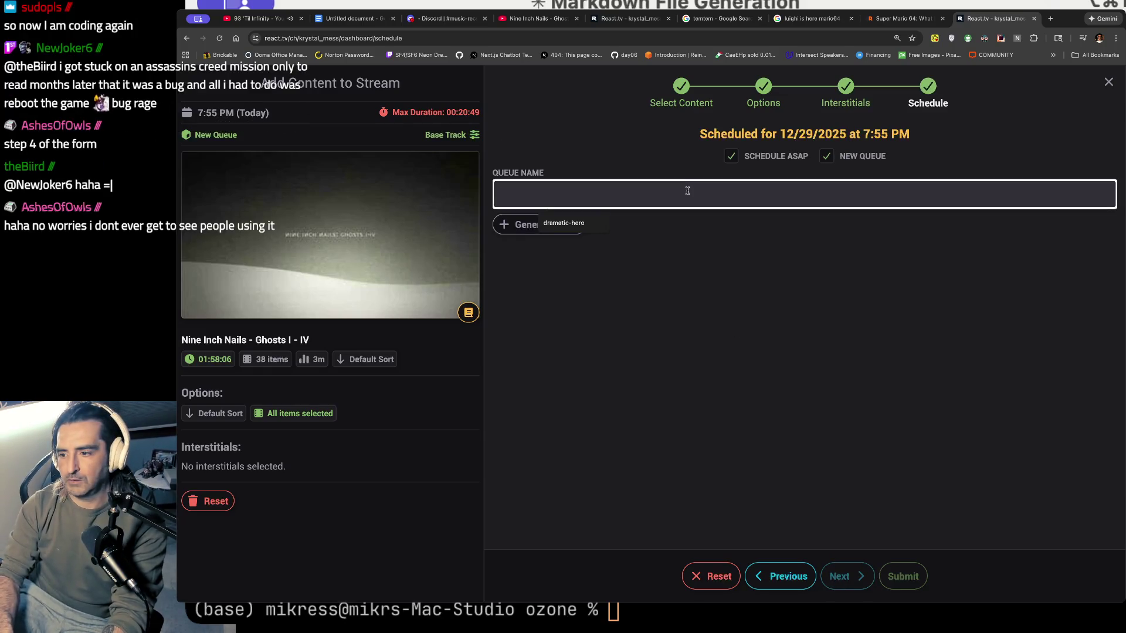
type("Nin")
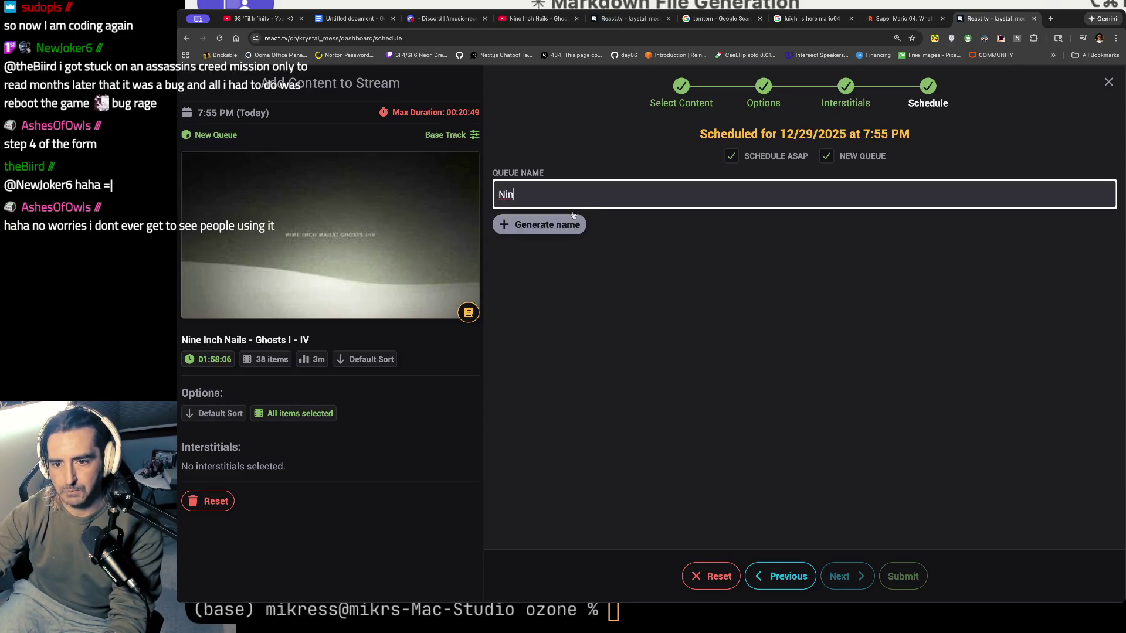
key("BackSpace")
key("BackSpace")
type("IN")
key("Caps_Lock")
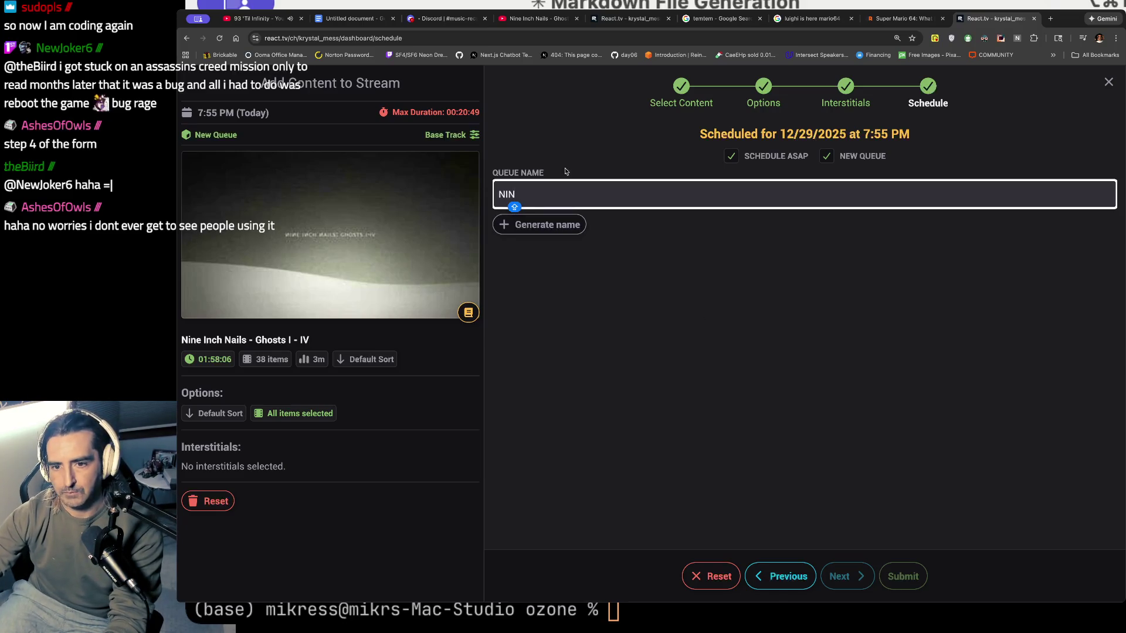
left_click(564, 226)
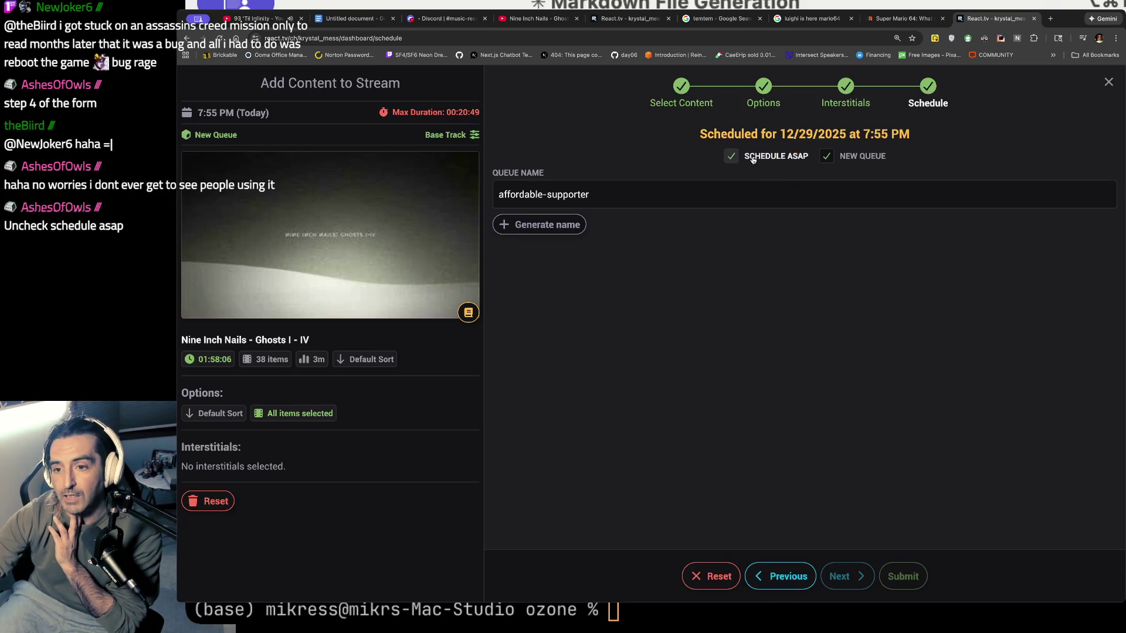
- Turn off Schedule ASAP and rename the queue to 'NIN'
left_click(784, 159)
left_click(714, 235)
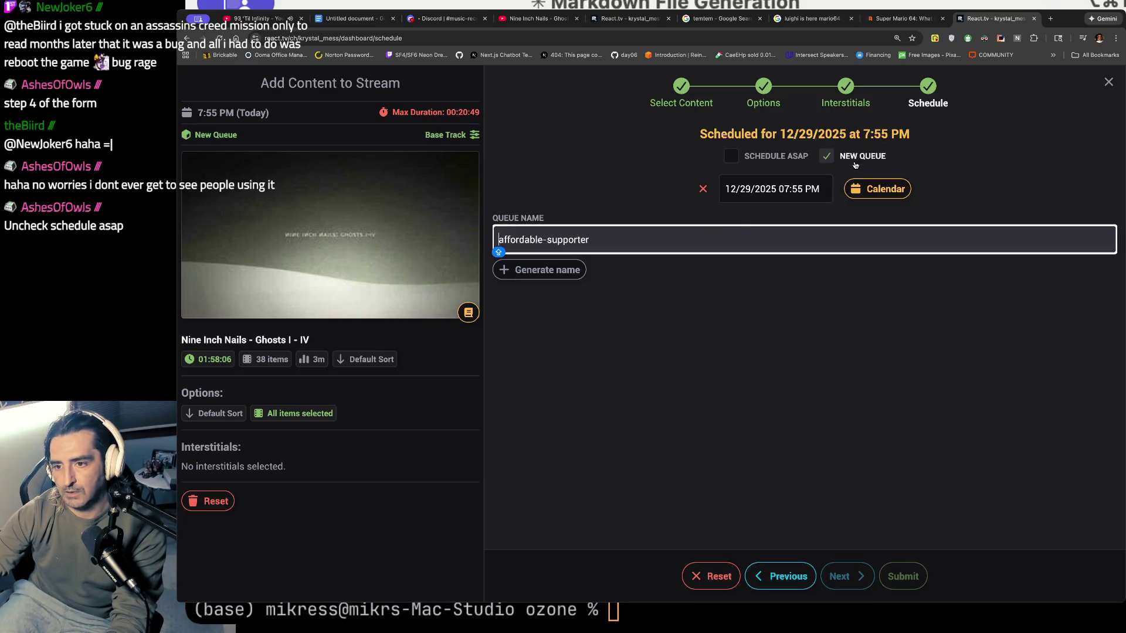
triple_click(752, 233)
type("Pitt")
key("BackSpace")
key("BackSpace")
key("BackSpace")
type("NIN")
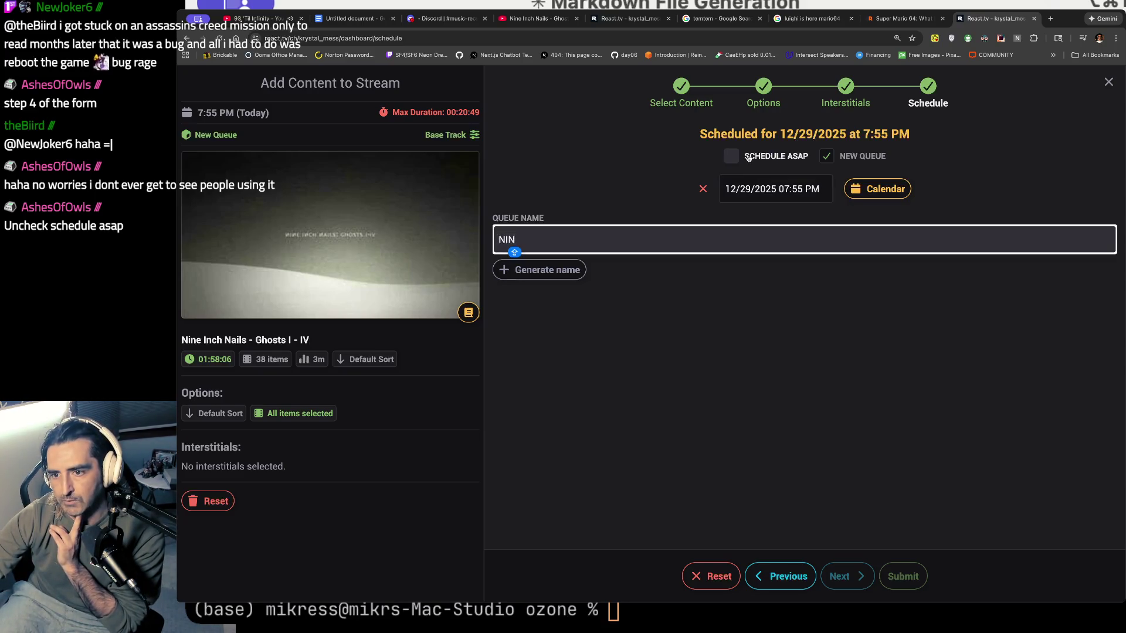
- Turn off New Queue, search existing queues for 'NIN' (none found), and open the Calendar
left_click(838, 156)
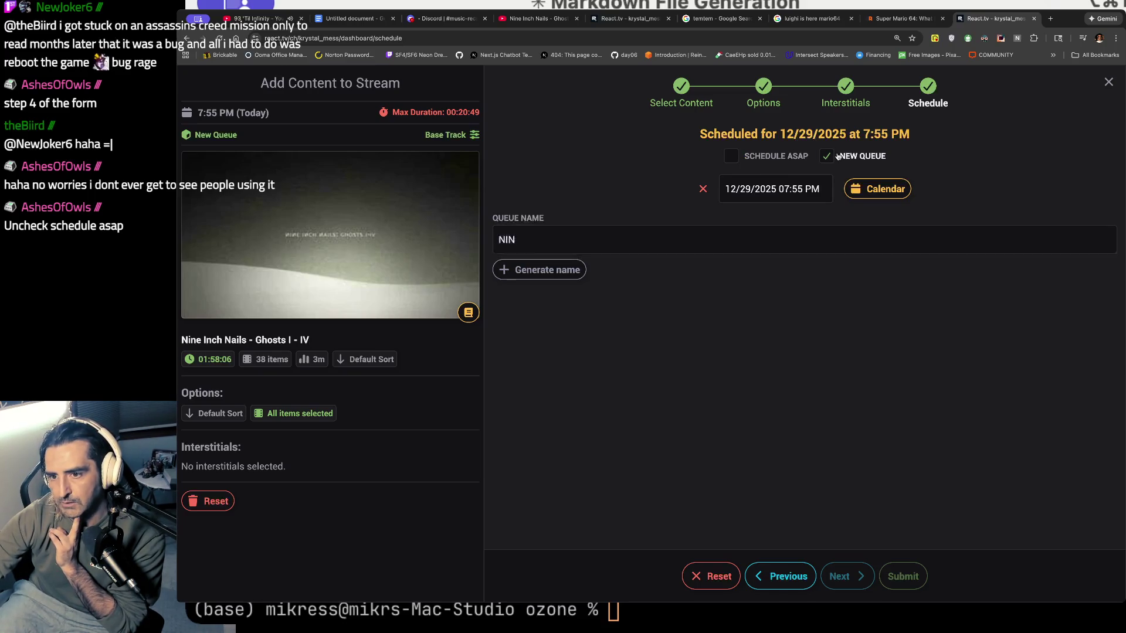
left_click(651, 248)
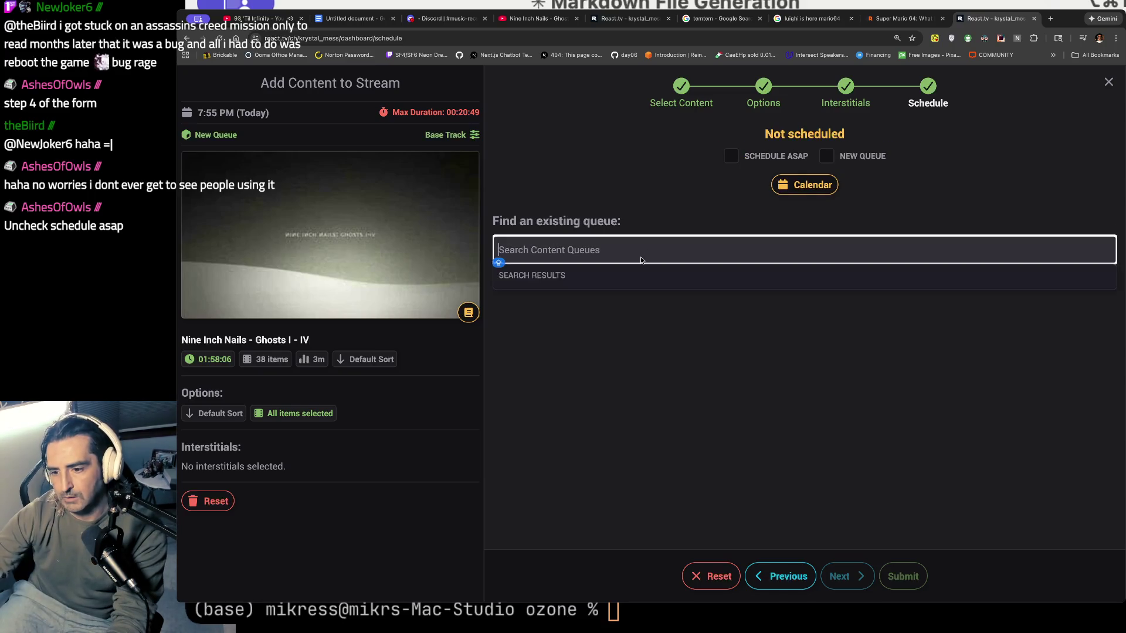
type("NIN")
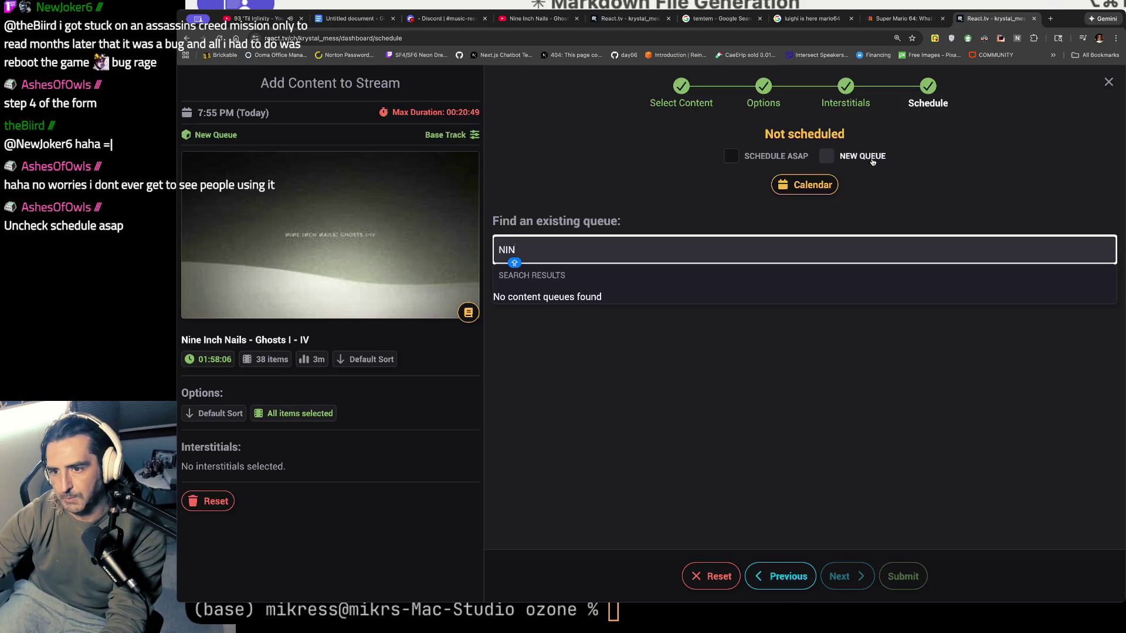
left_click(826, 179)
left_click(825, 179)
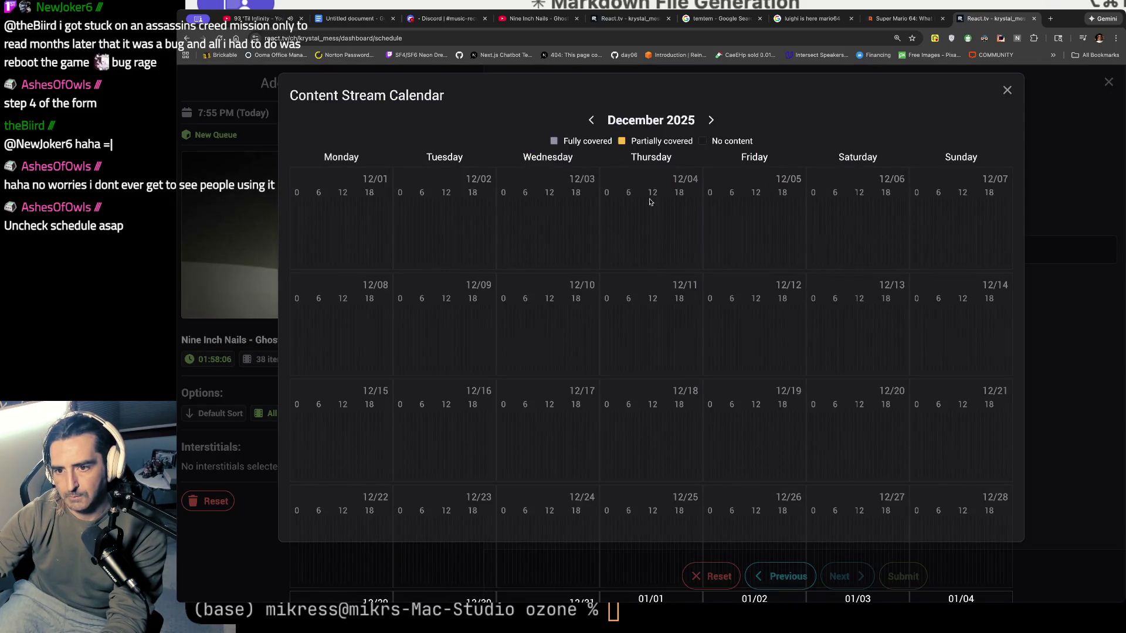
- Pick the 1:00 AM slot on 01/01/2026 in the calendar and submit the playlist
left_click(708, 120)
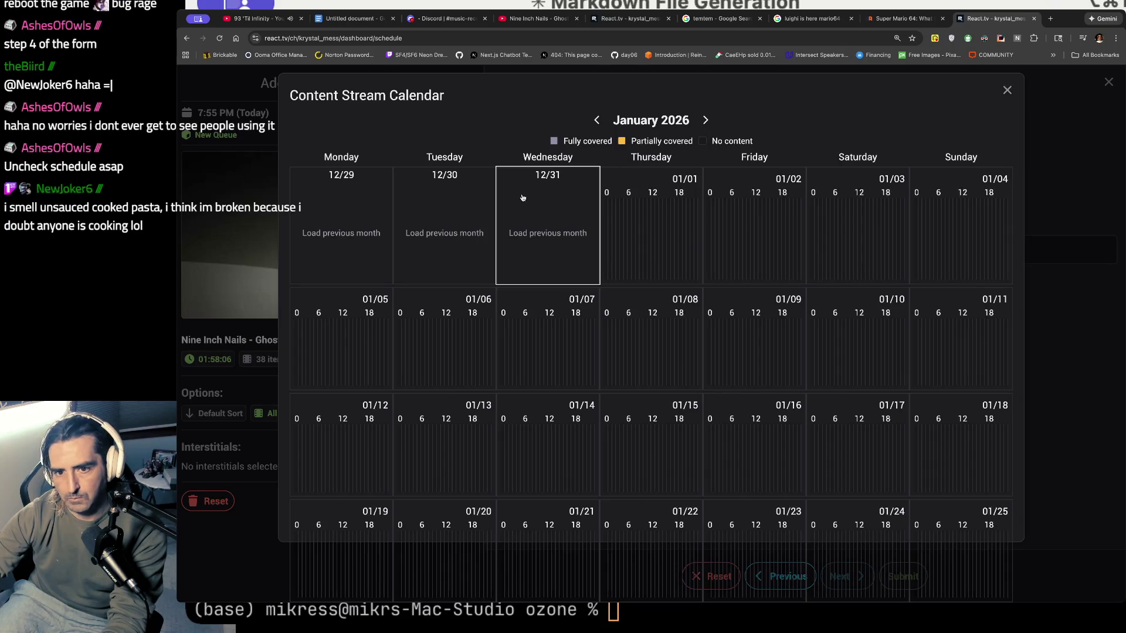
left_click(671, 222)
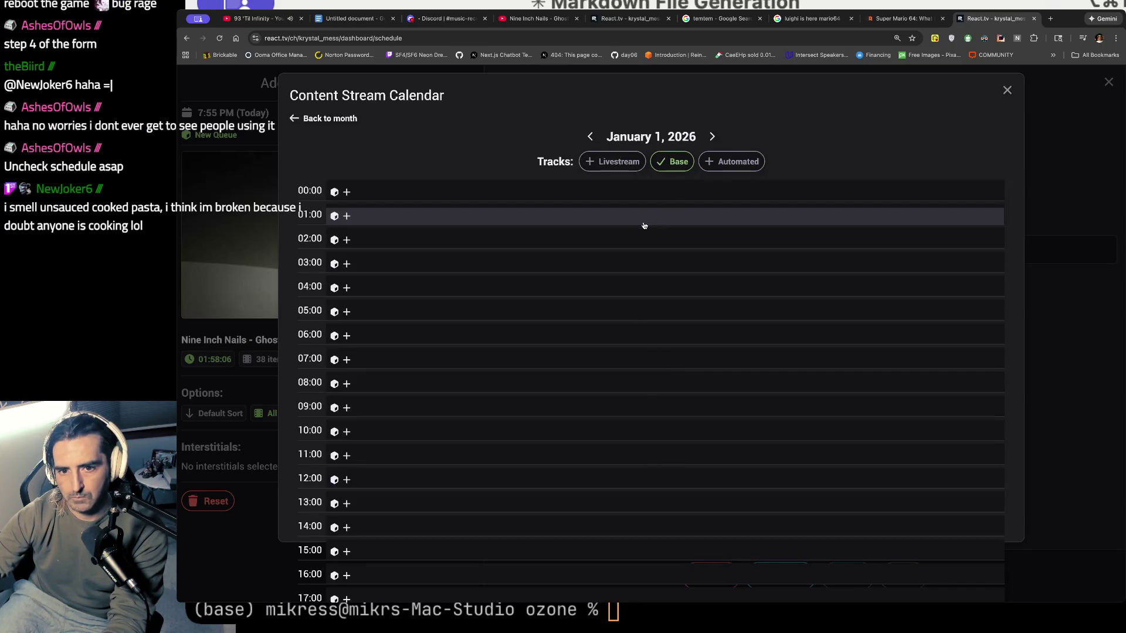
left_click(644, 226)
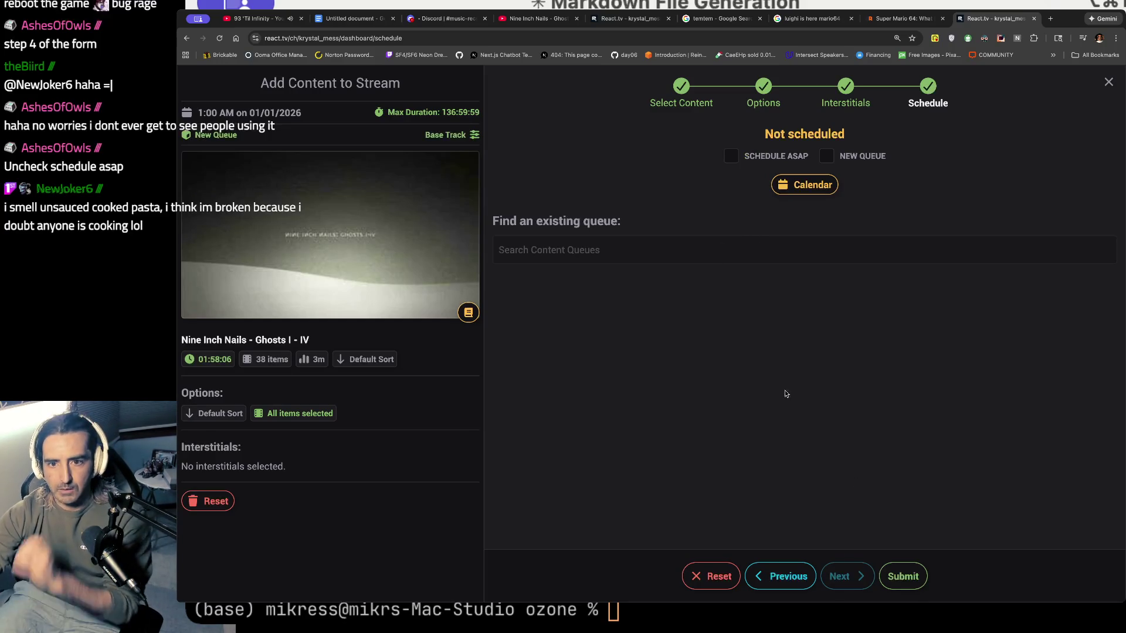
left_click(913, 583)
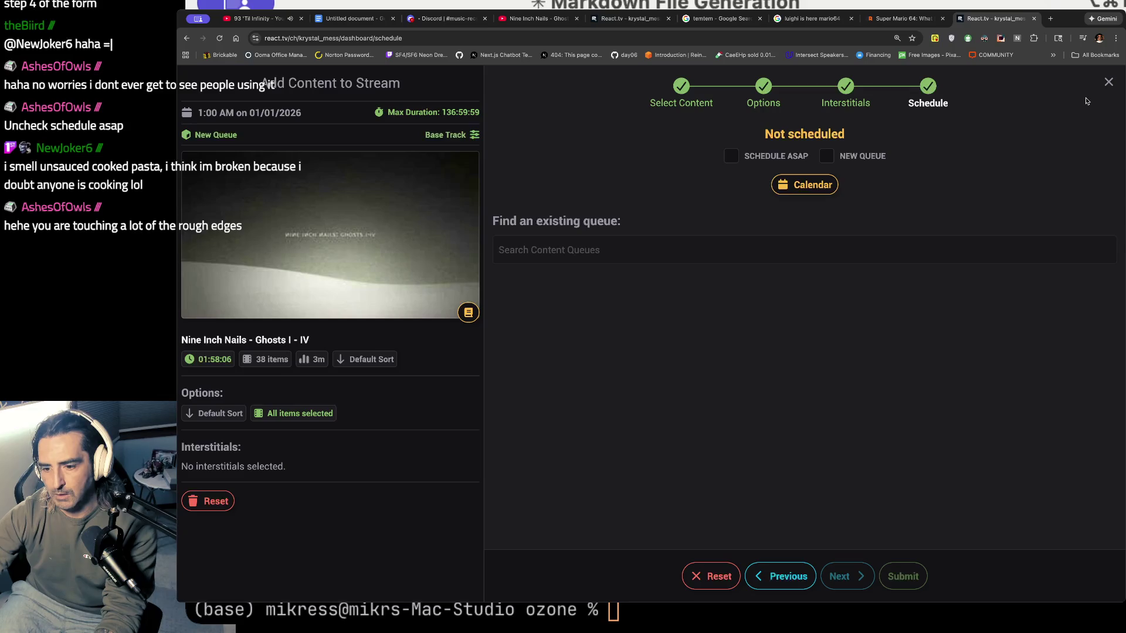
- Close the Add Content form and step the schedule forward to confirm January 1, 2026 is empty
left_click(1107, 83)
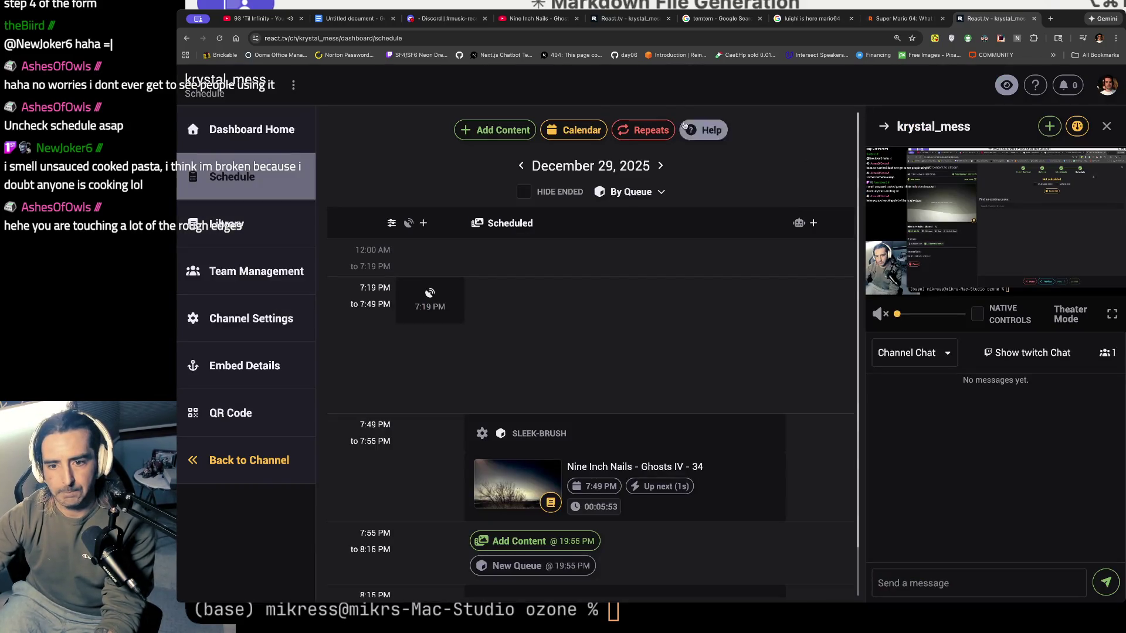
scroll(456, 340, "down", 2)
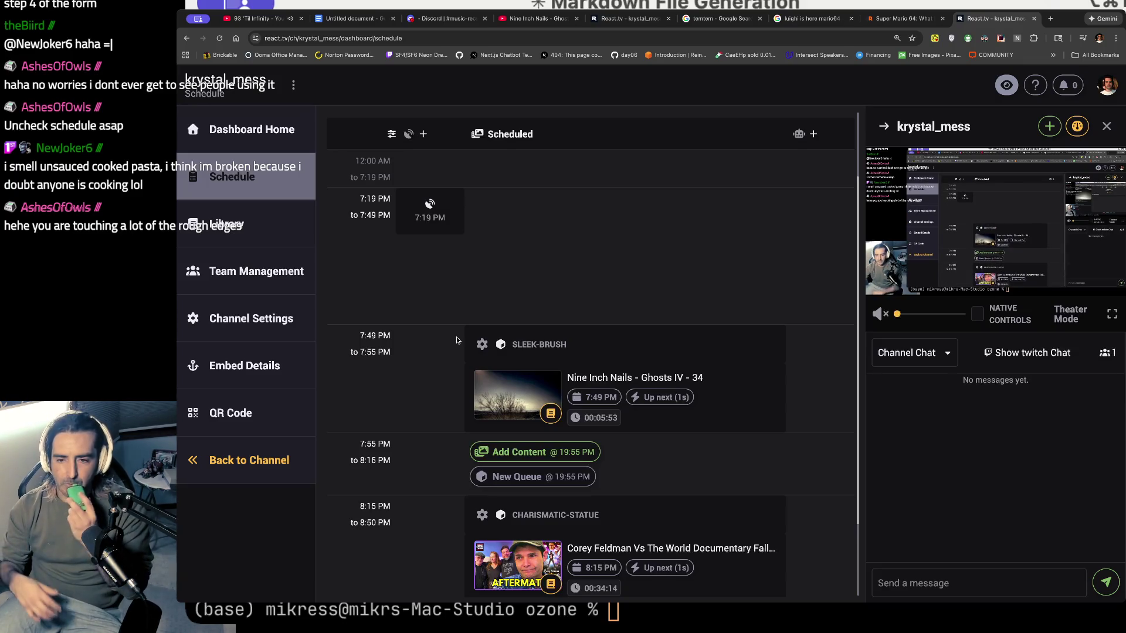
scroll(457, 340, "down", 3)
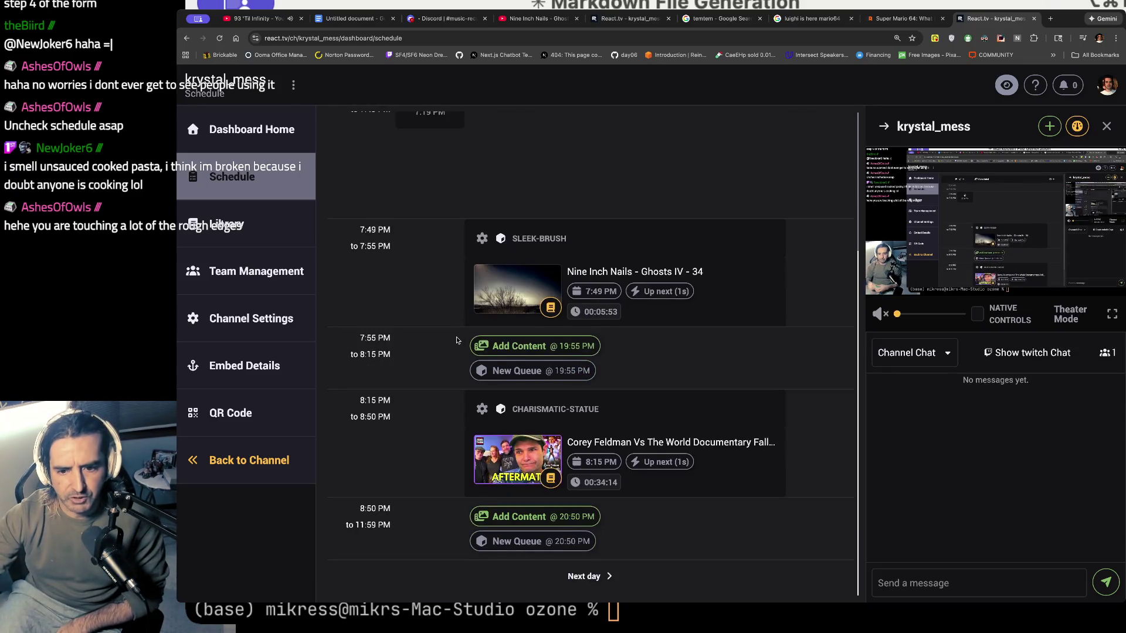
scroll(568, 596, "up", 4)
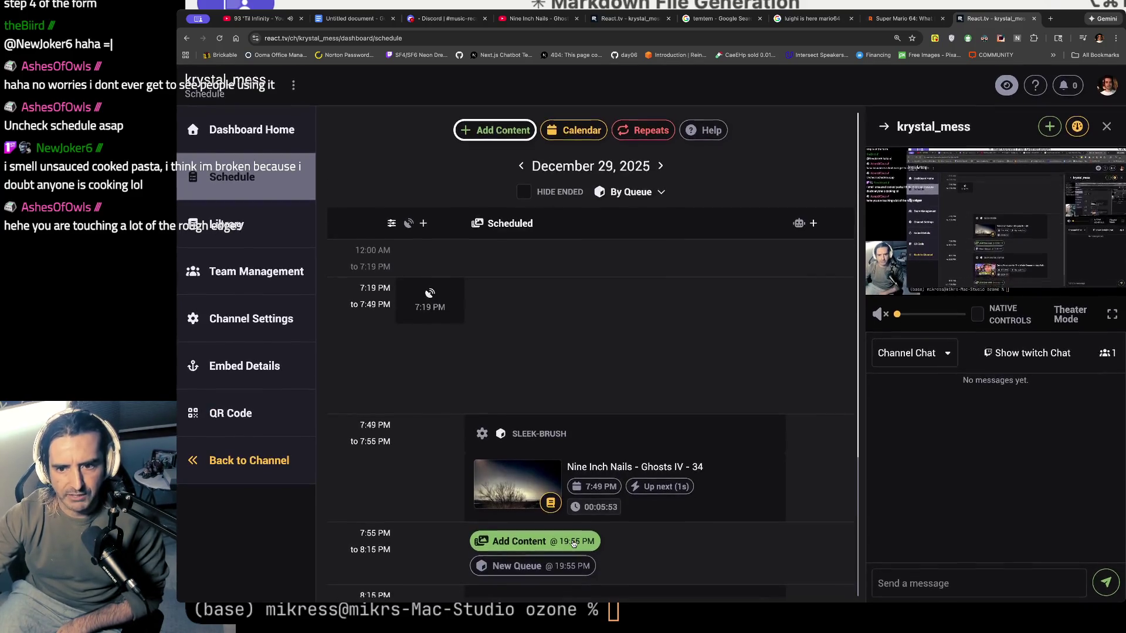
double_click(661, 165)
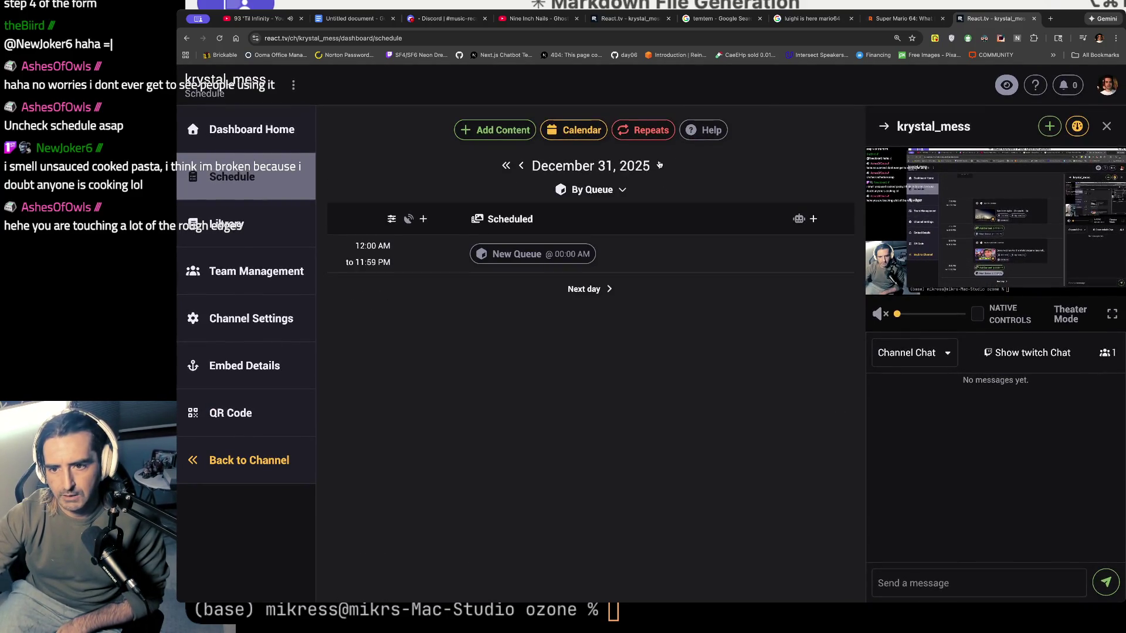
left_click(661, 165)
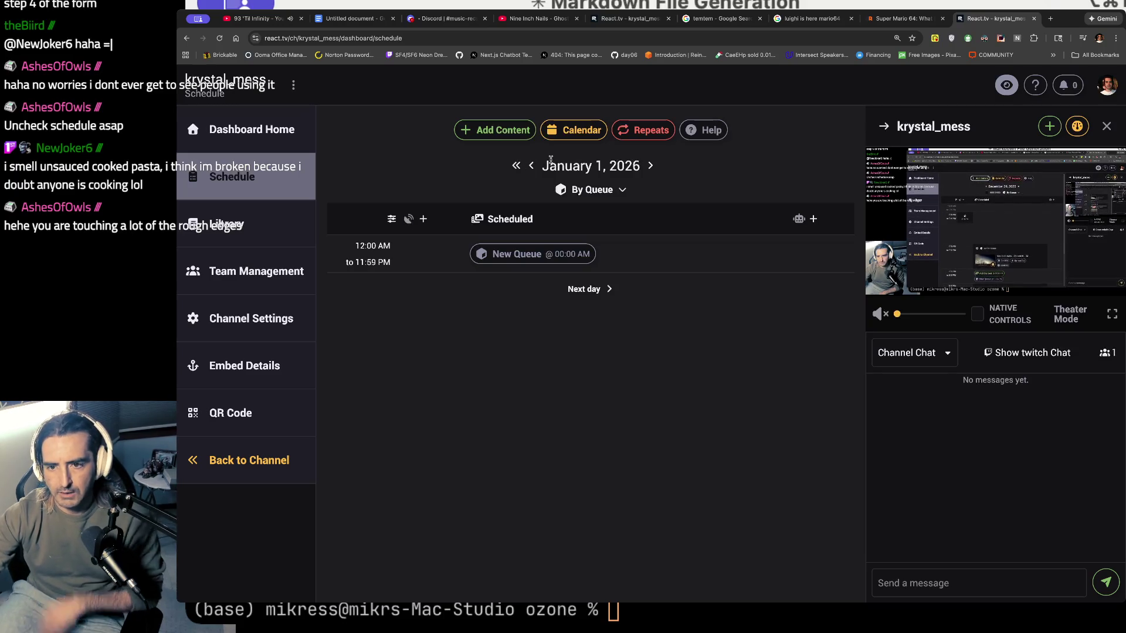
left_click(531, 166)
left_click(660, 165)
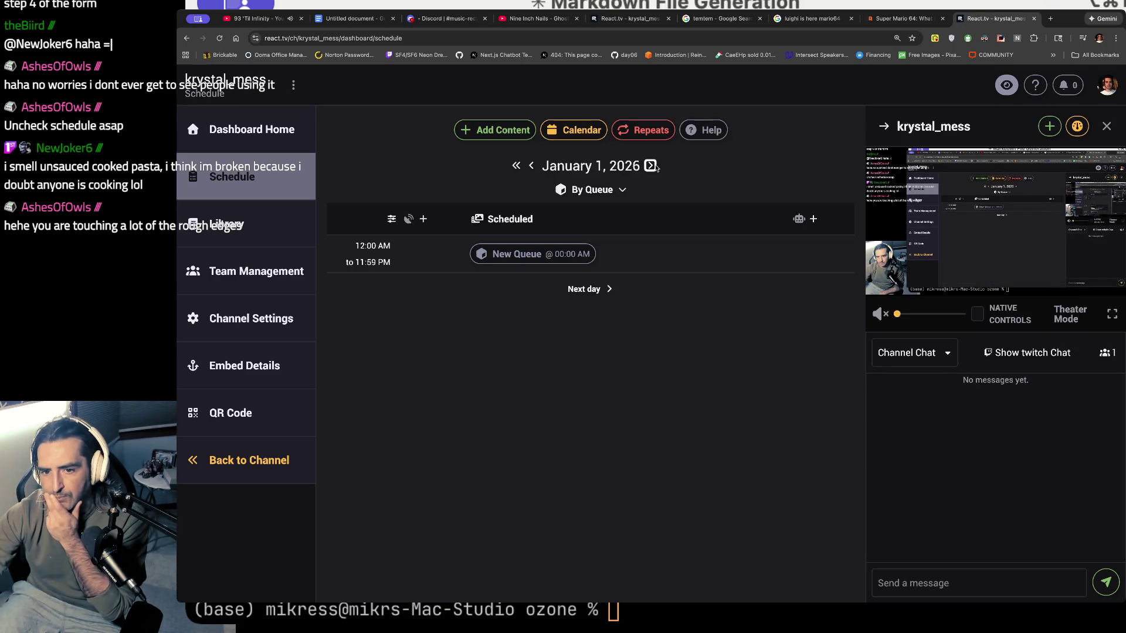
- Step back to December 29 to confirm Ghosts IV - 34 at 7:49 PM, then go to YouTube
left_click(532, 166)
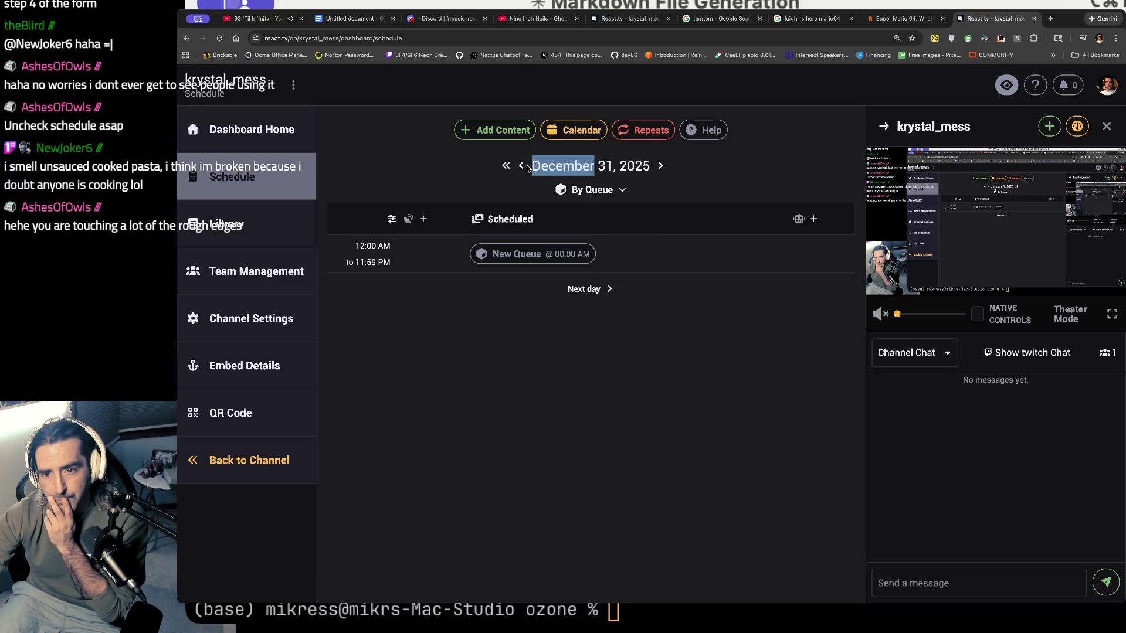
left_click(526, 167)
left_click(522, 167)
scroll(601, 358, "down", 3)
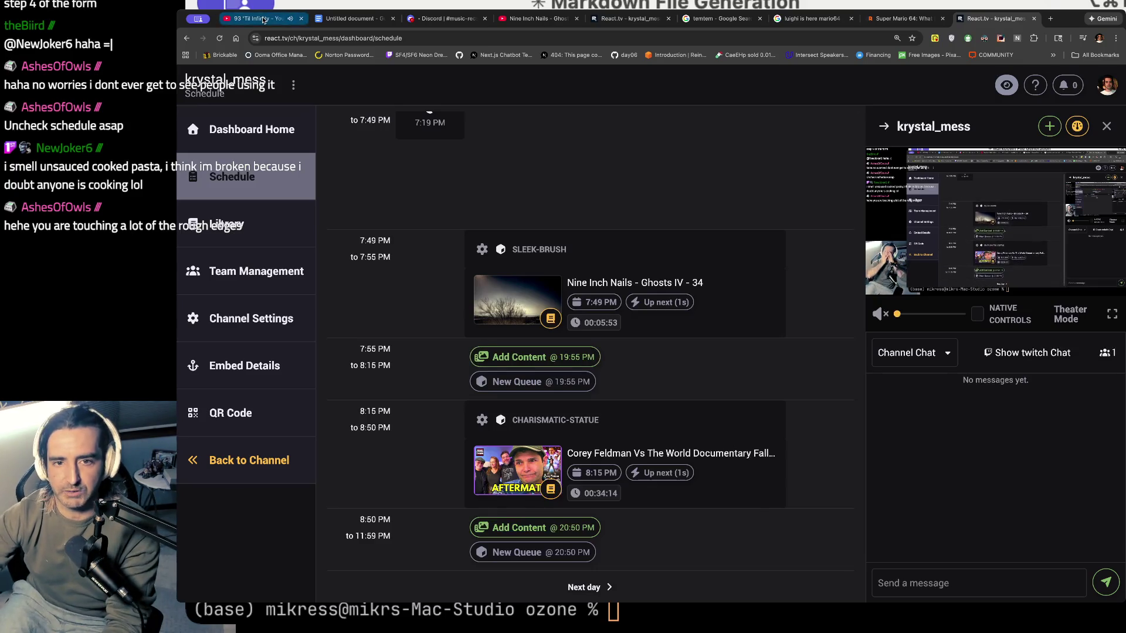
key("super+1")
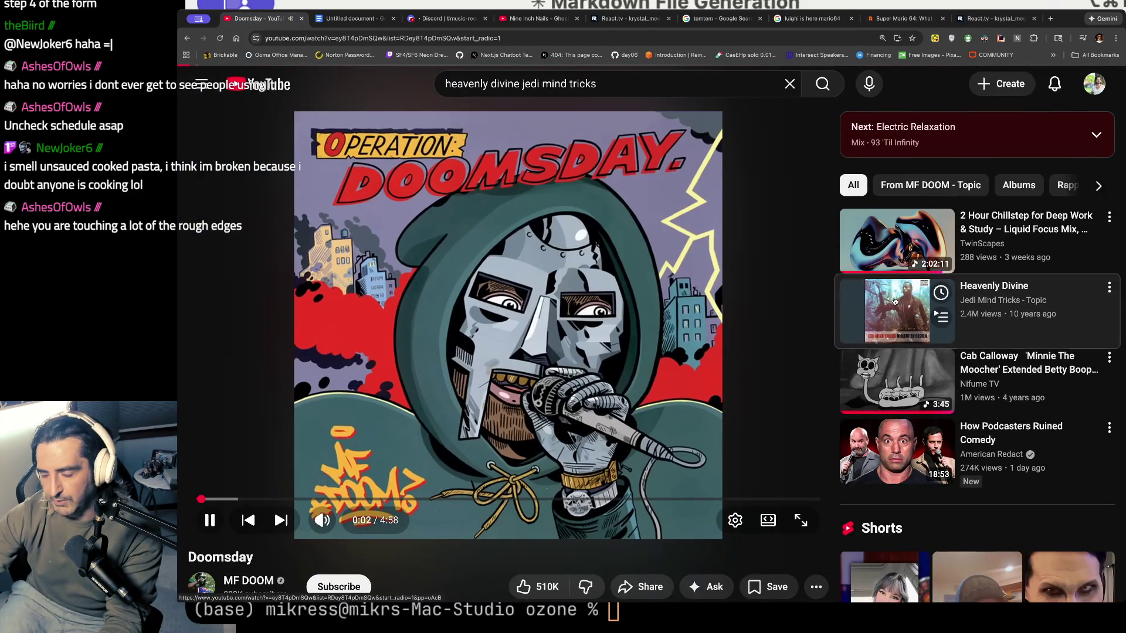
- Start Jedi Mind Tricks' 'Heavenly Divine' (4:34) from the sidebar and skip the Base44 ad
left_click(894, 301)
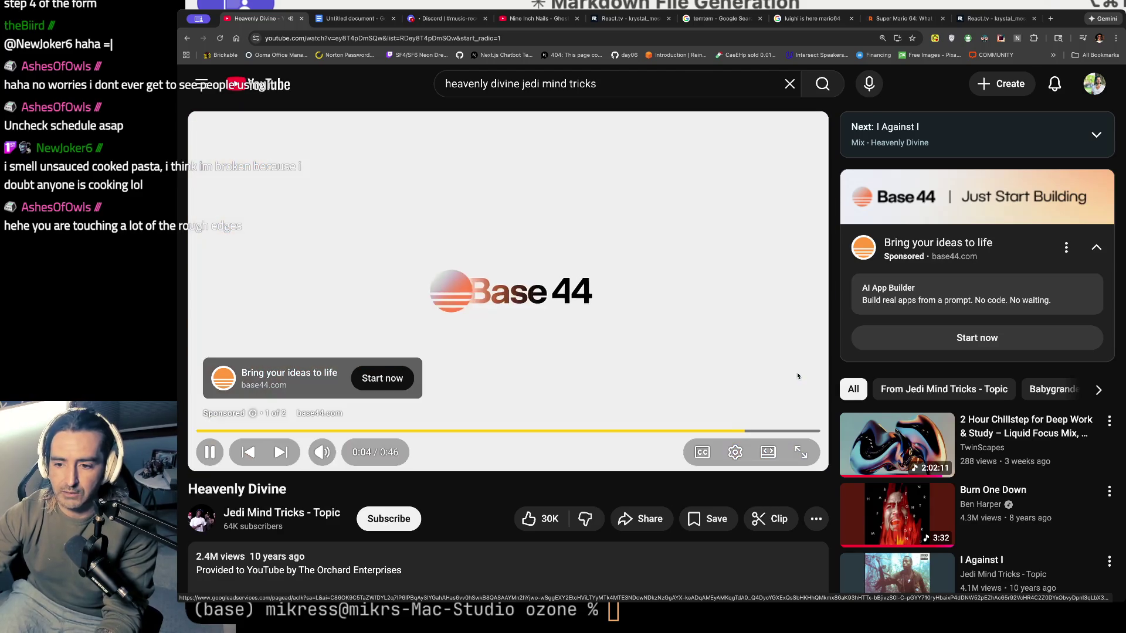
left_click(786, 411)
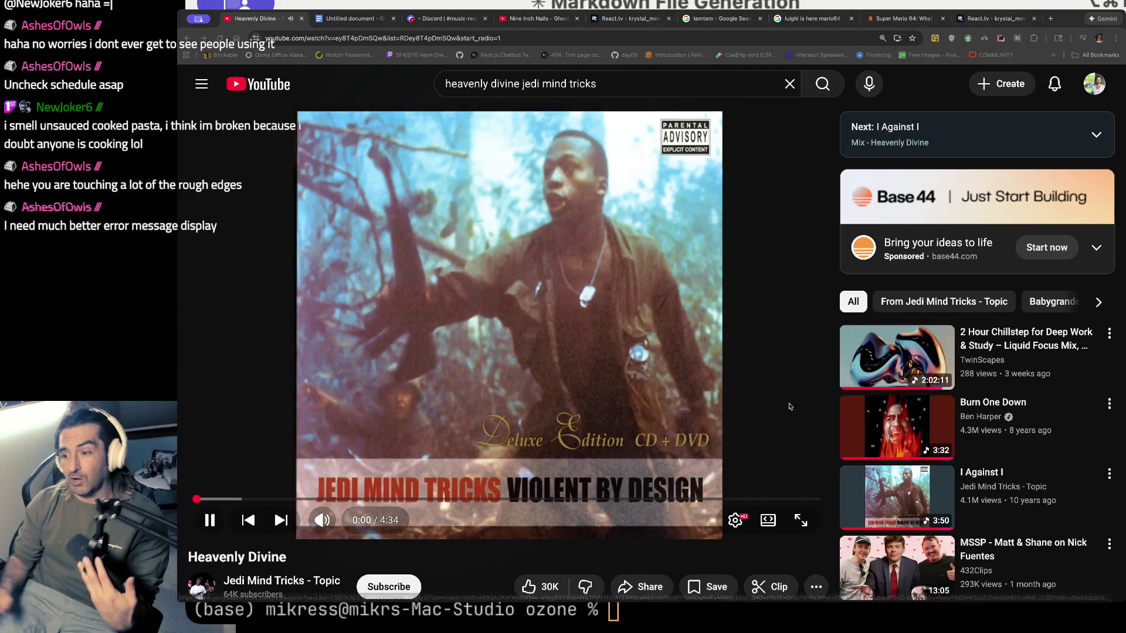
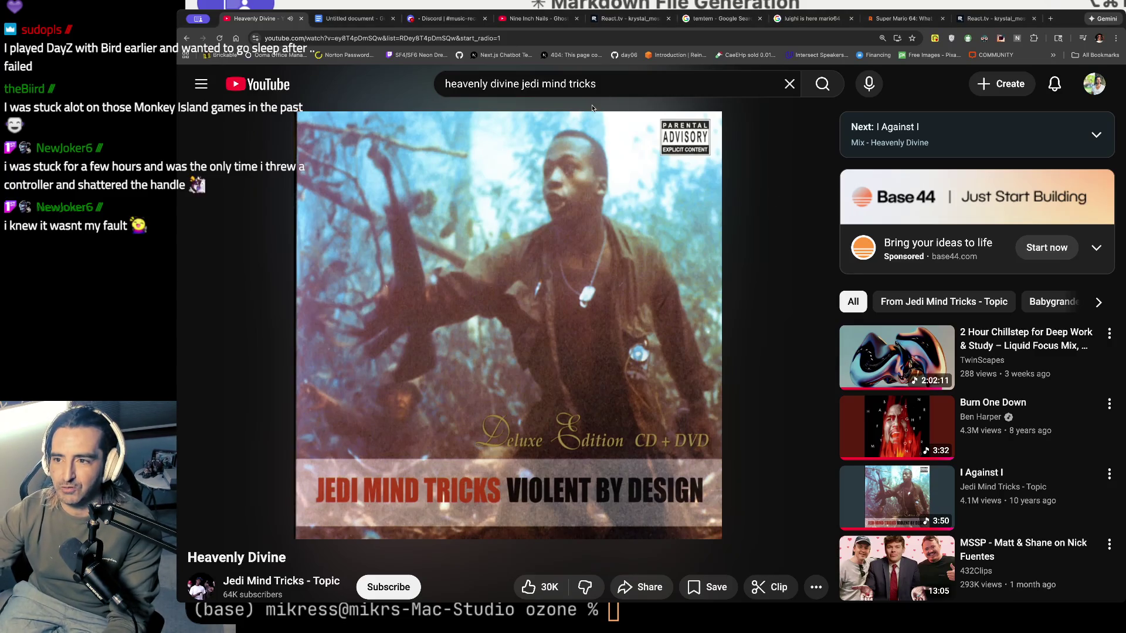
- Search Google in a new tab for 'SUPER NES CONTROLLER'
key("super+t")
type("SUPER ")
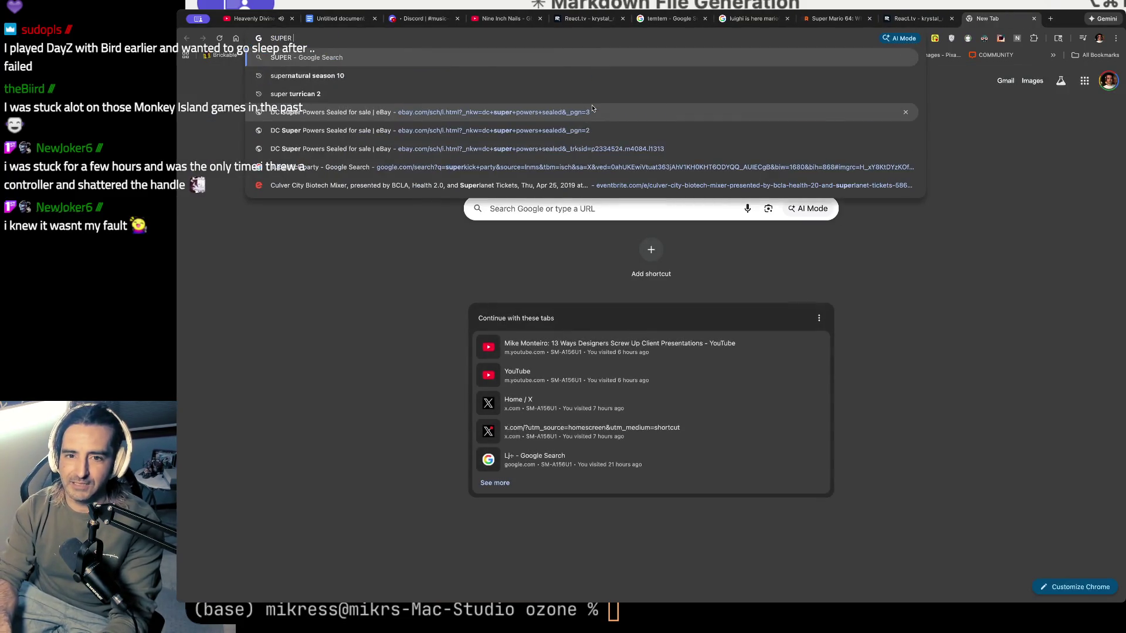
type("NES CONTROLELR")
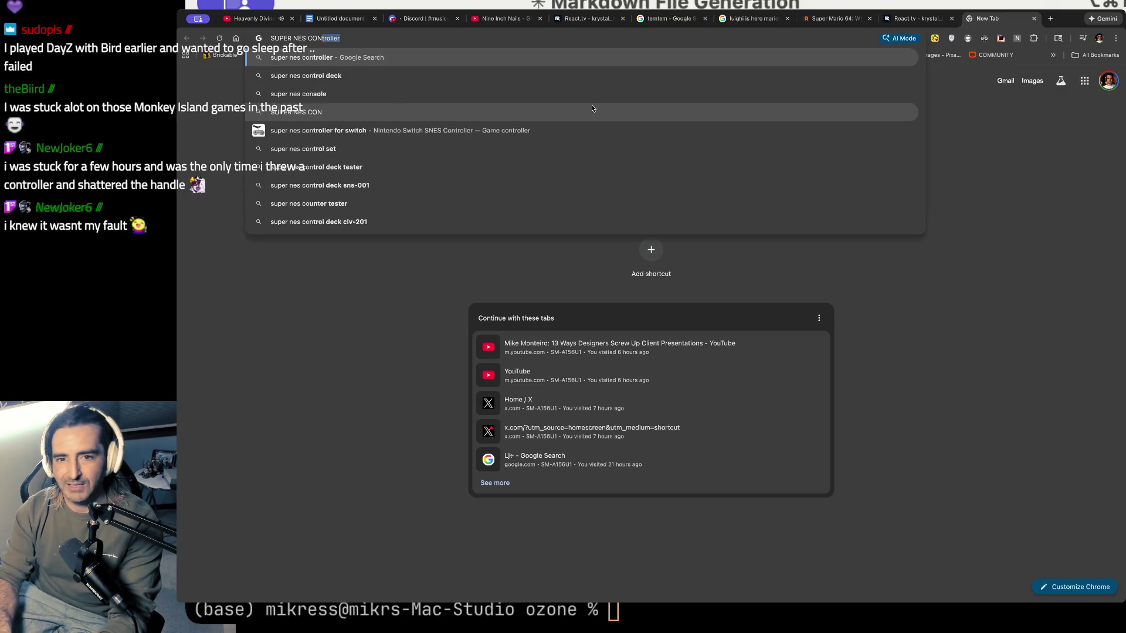
key("Return")
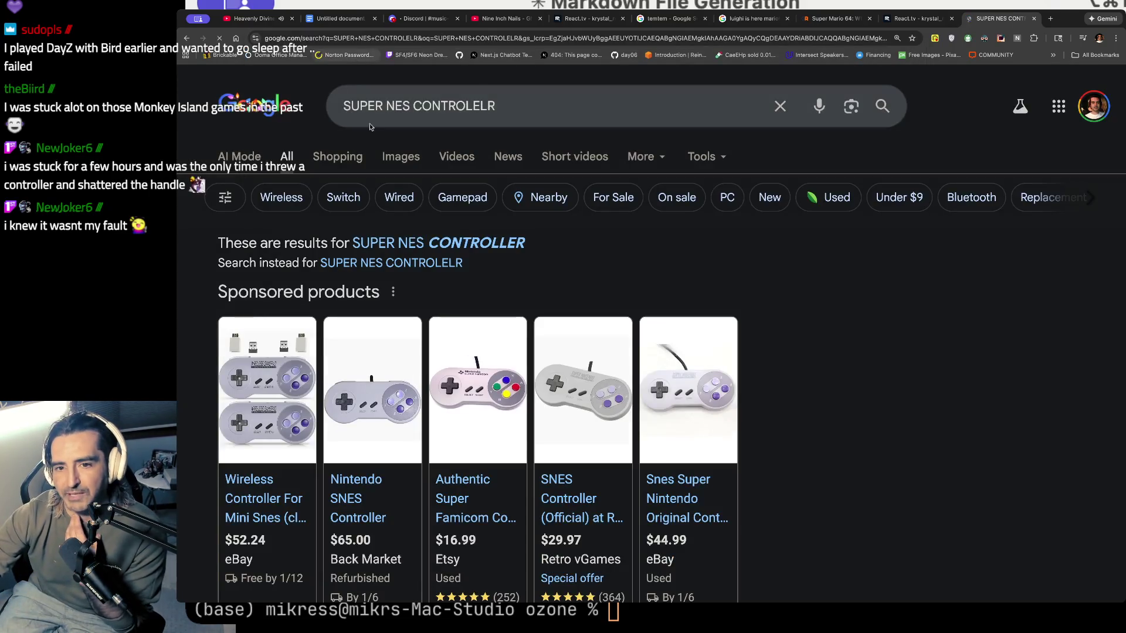
- In the image results, view the GameStop listing, then the Retro vGames official SNES controller
left_click(401, 156)
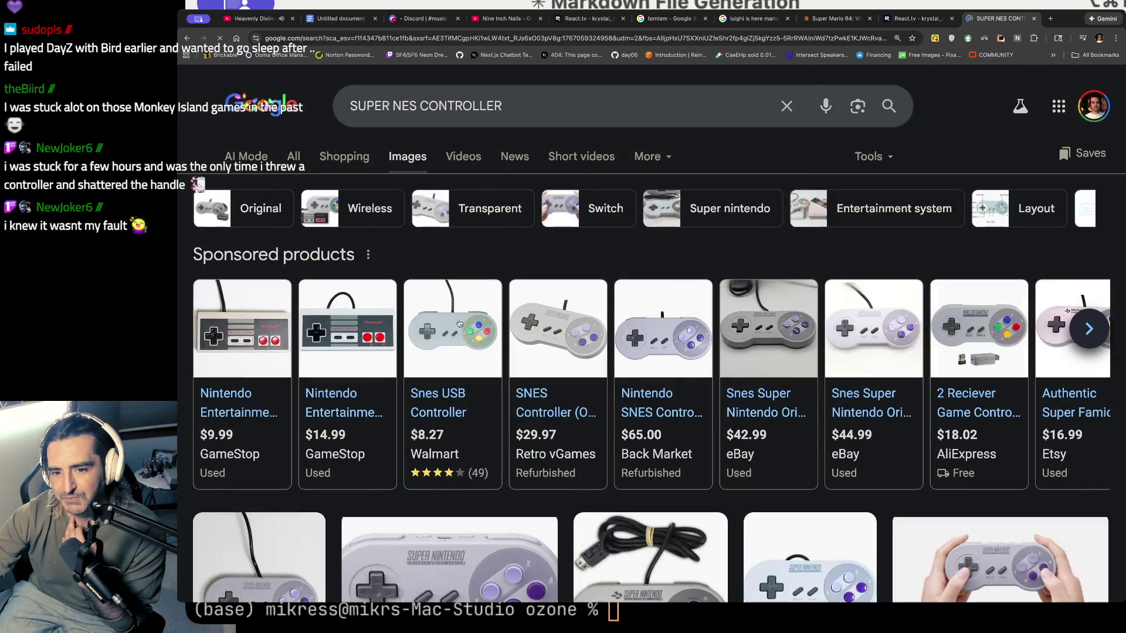
left_click(332, 329)
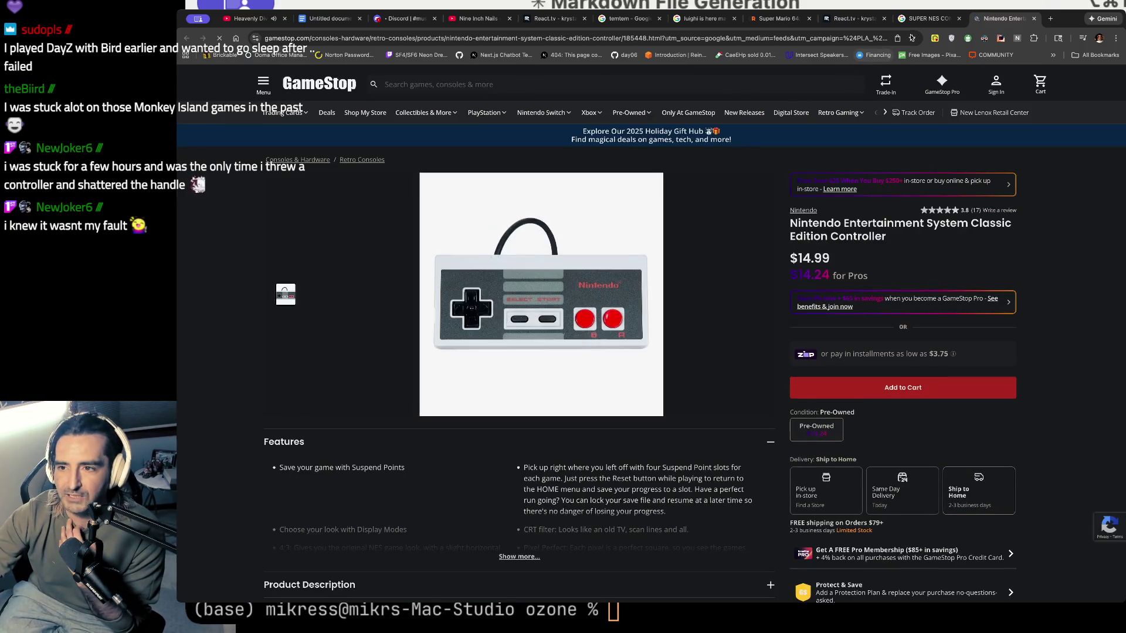
left_click(927, 19)
left_click(545, 322)
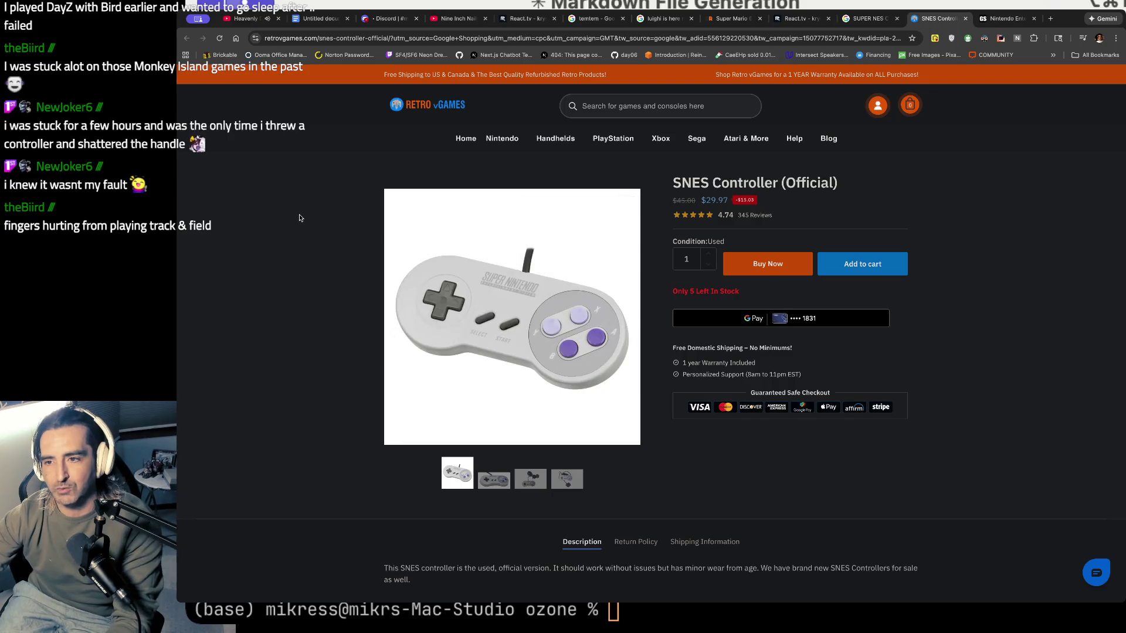
key("super+t")
- Search for 'MONKEY ISLAND REMAKE' and open The Secret of Monkey Island Wikipedia article
type("MOKEY")
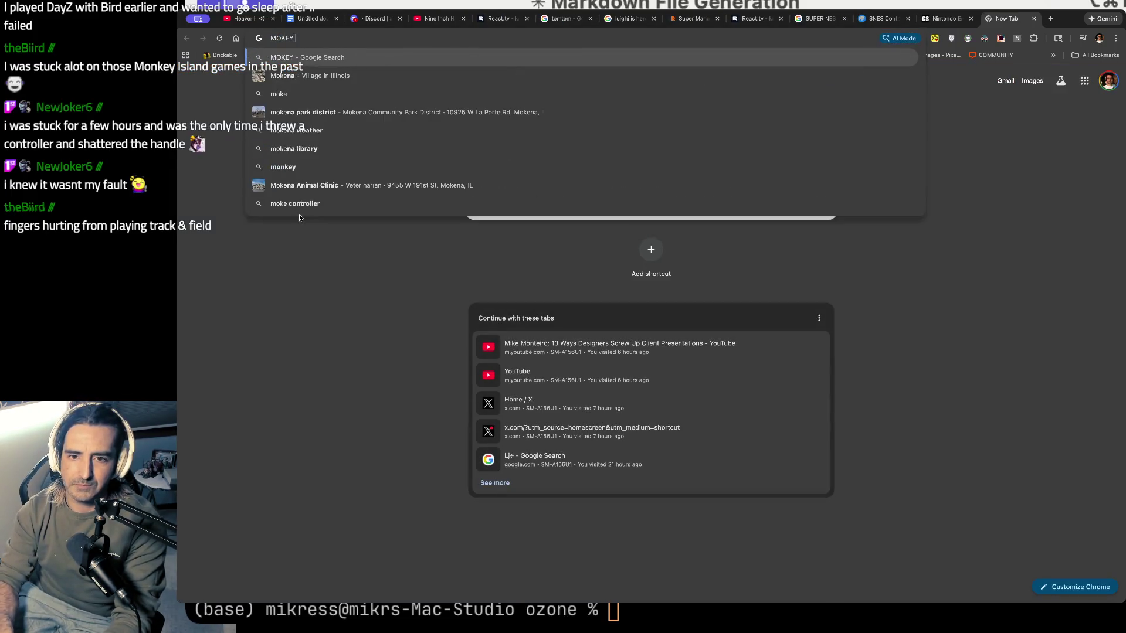
type(" ISLAND REMAKE")
key("Return")
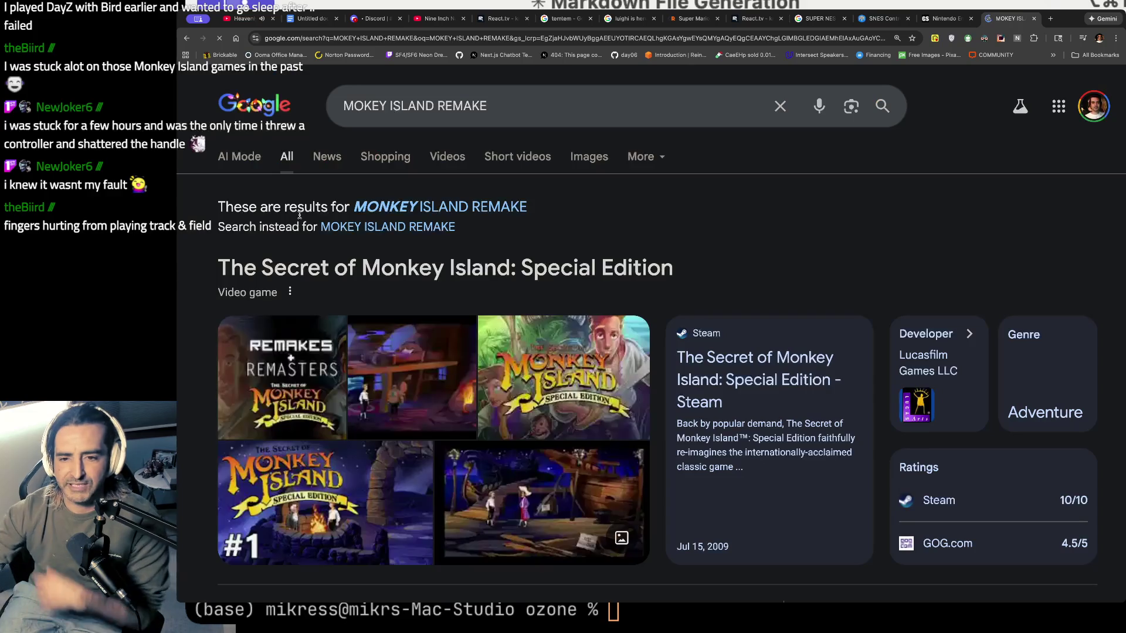
scroll(467, 229, "down", 10)
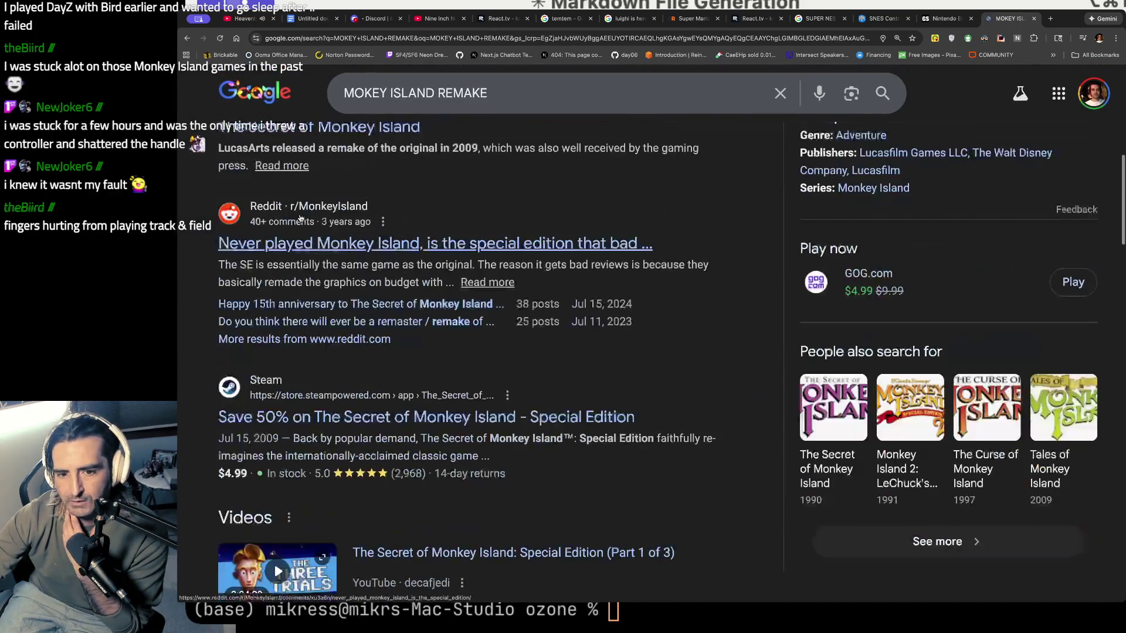
scroll(469, 228, "down", 3)
scroll(480, 227, "up", 13)
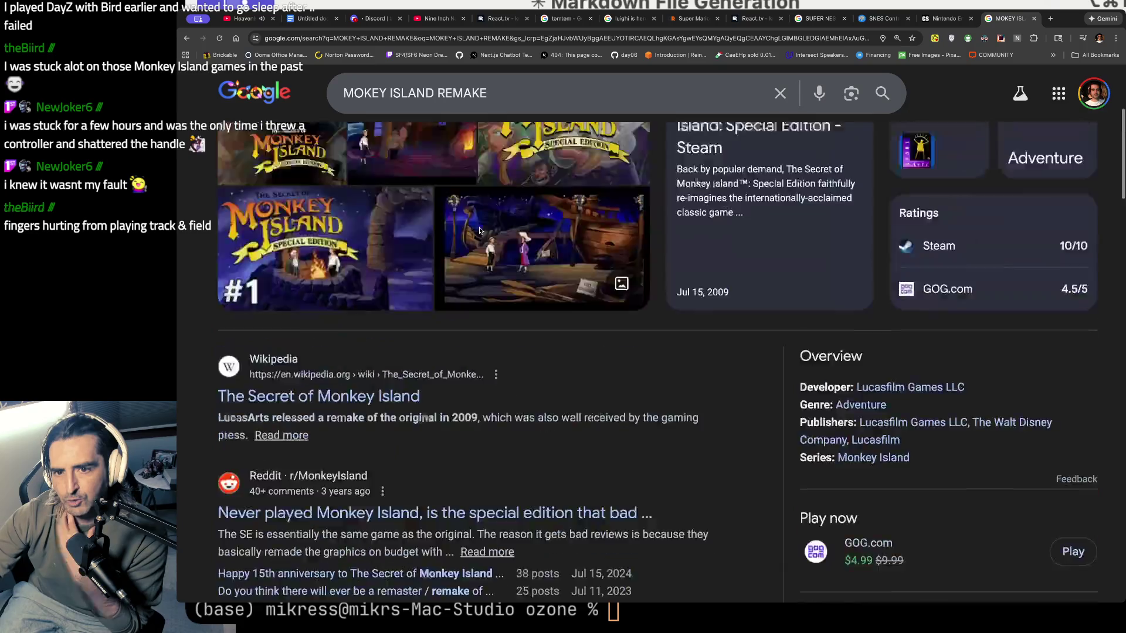
scroll(425, 206, "down", 2)
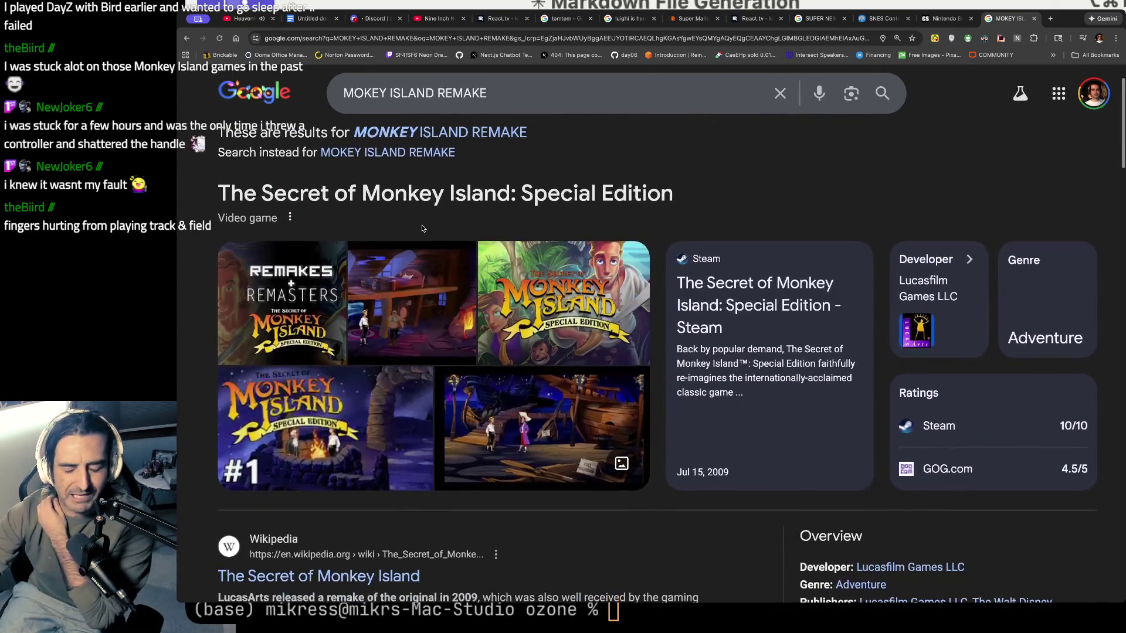
scroll(422, 228, "down", 5)
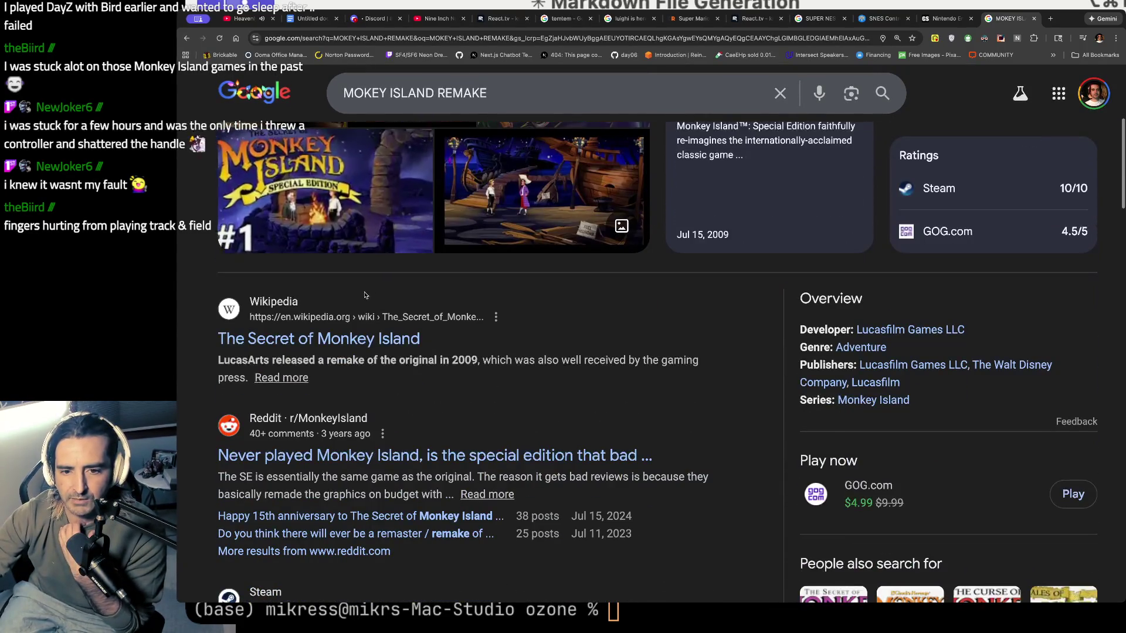
left_click(337, 332)
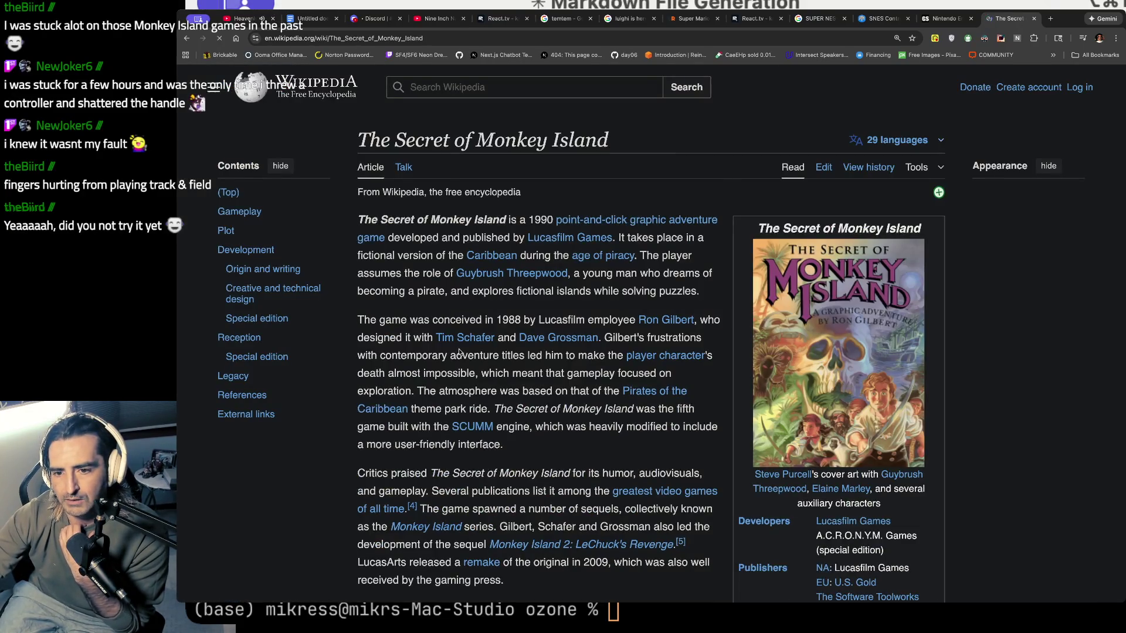
- Highlight the intro passages about the setting and hero, then type 'SHADOWGATE NES' in a new tab
mouse_move(492, 219)
left_mouse_down()
mouse_move(492, 255)
mouse_move(493, 237)
mouse_move(649, 237)
left_mouse_up()
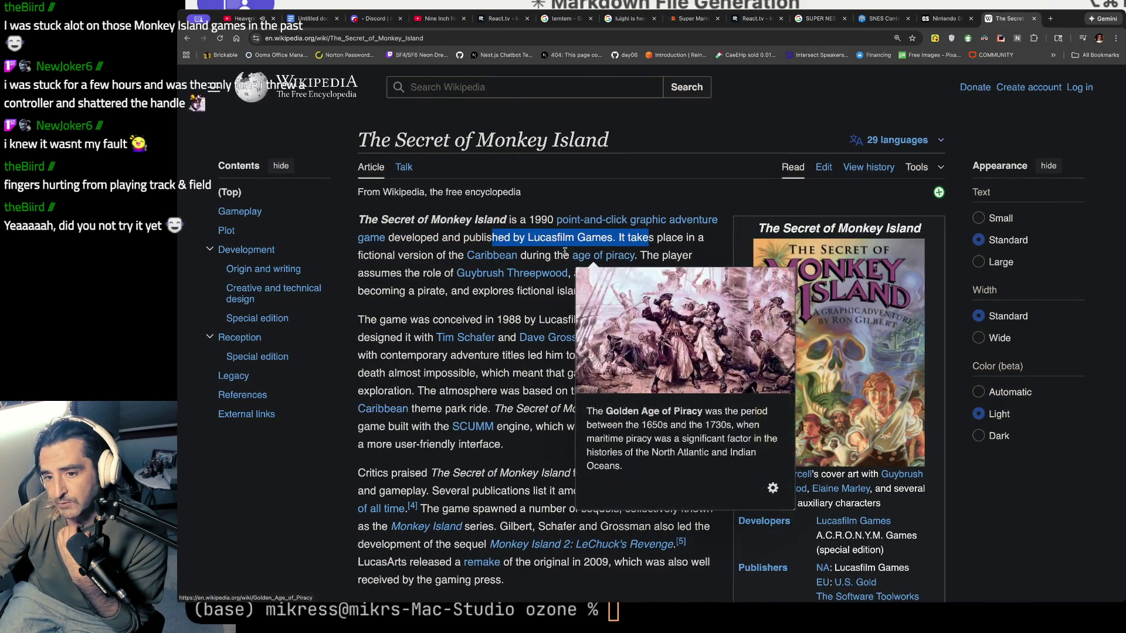
left_click_drag(385, 256, 382, 292)
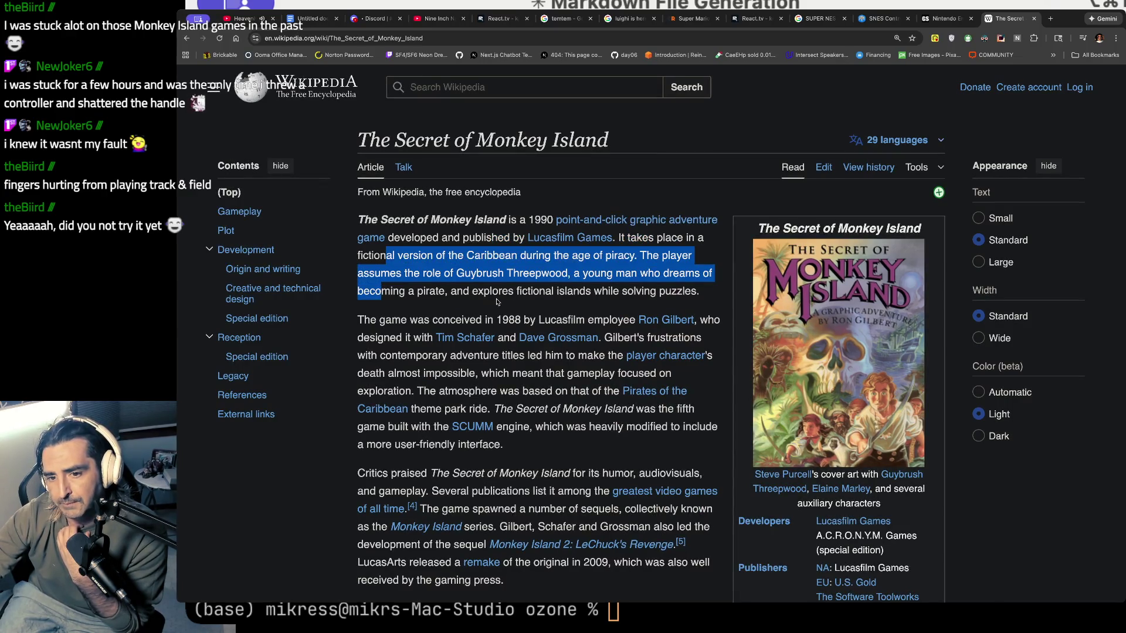
scroll(497, 302, "down", 1)
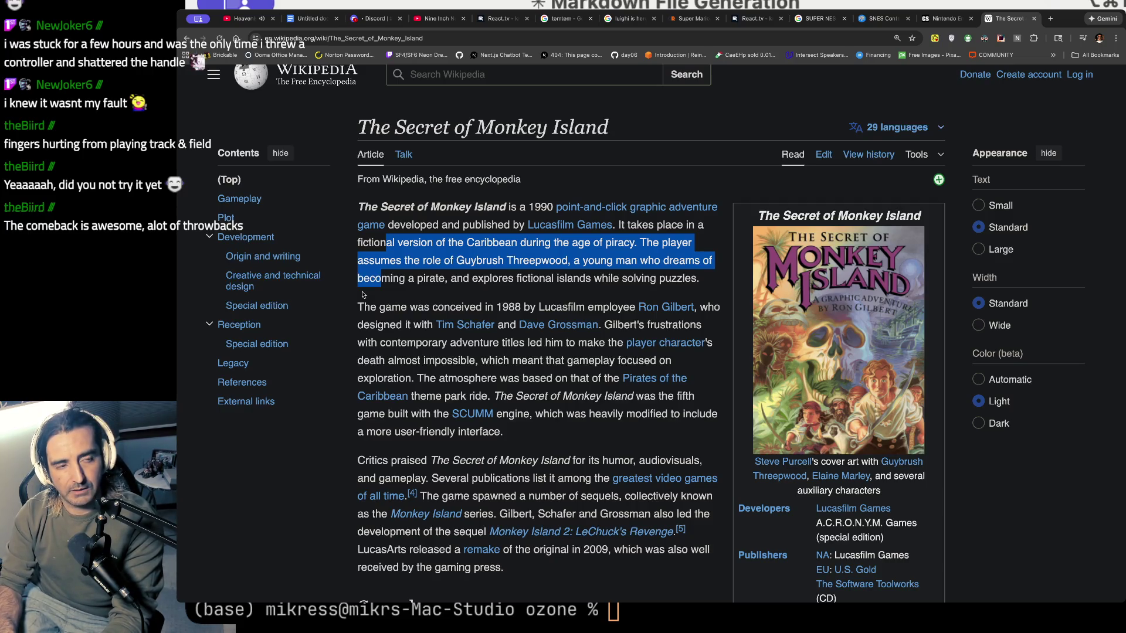
key("super+t")
type("SHADOWGA")
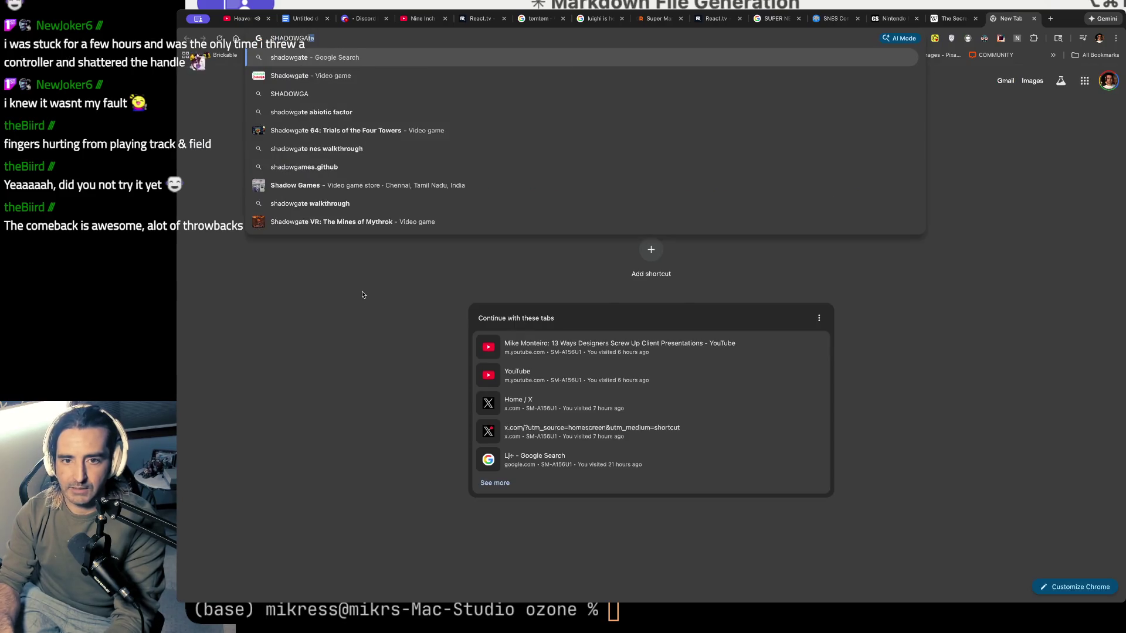
type("TE NES")
- Show Shadowgate NES image results and preview the Reddit screenshot, then enter a Monkey Island query
key("Return")
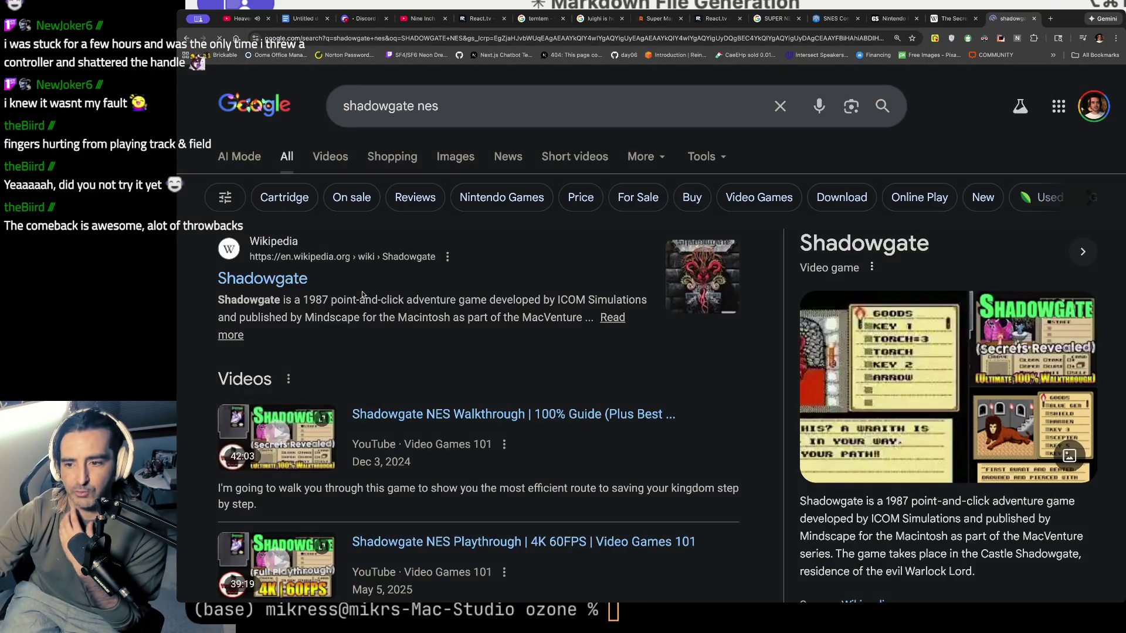
left_click(463, 163)
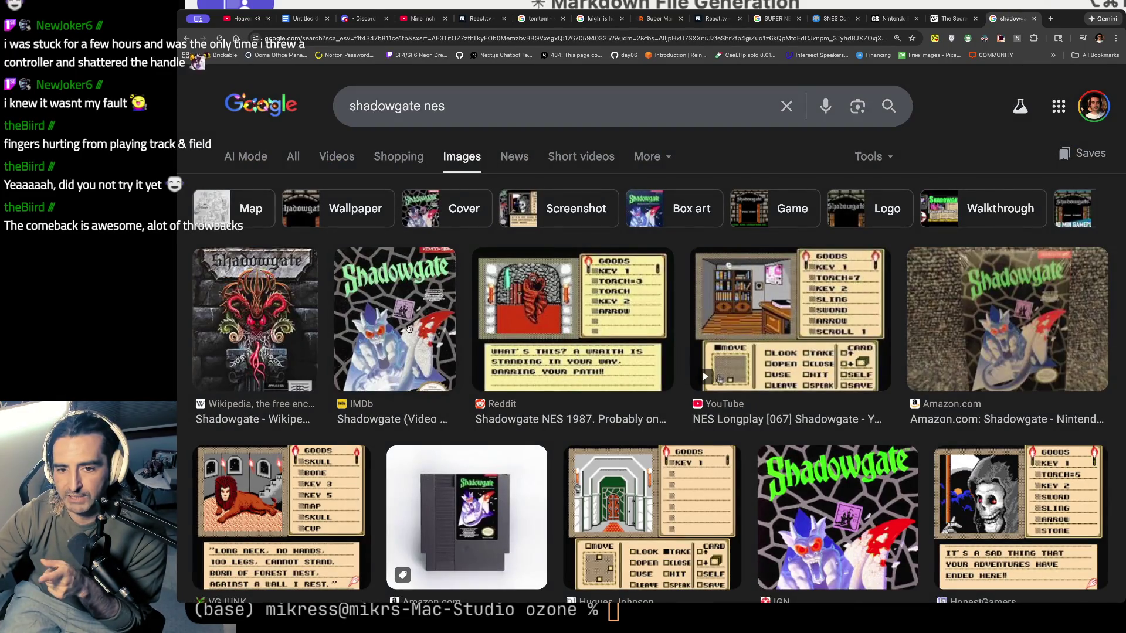
left_click(618, 299)
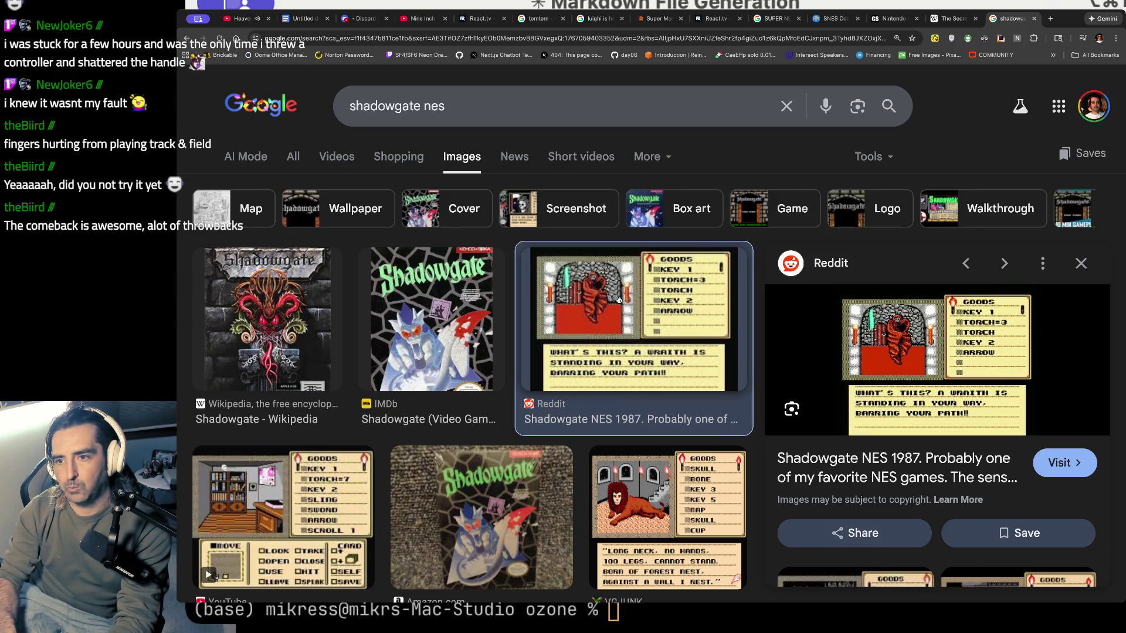
key("super+l")
type("MOKNKEY ISLAND THE ")
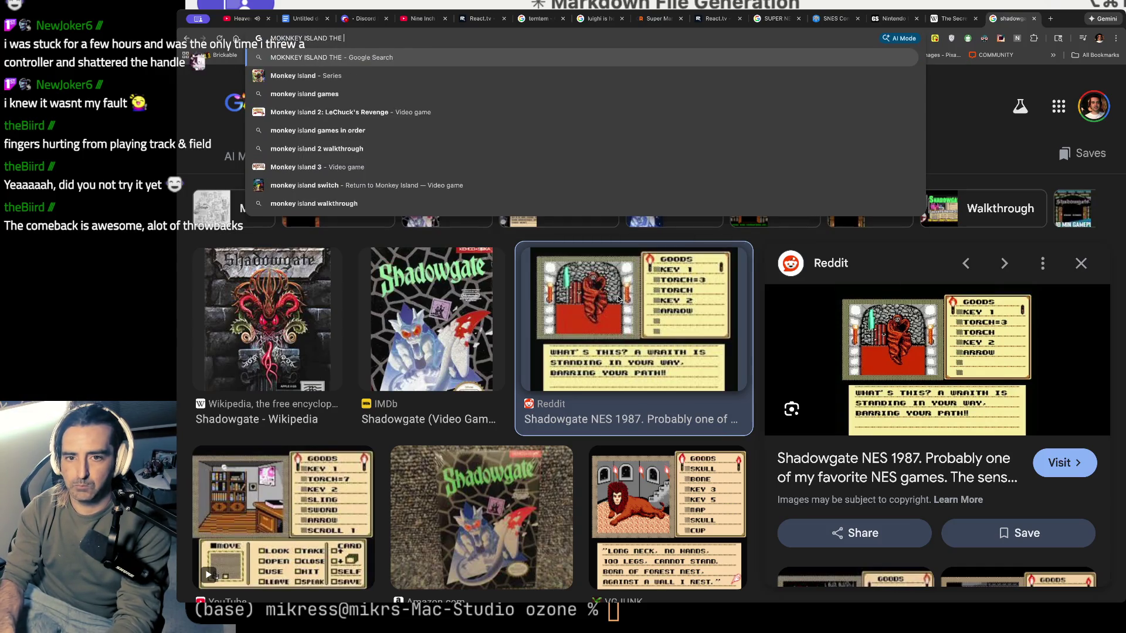
type("COMEBACK")
key("Return")
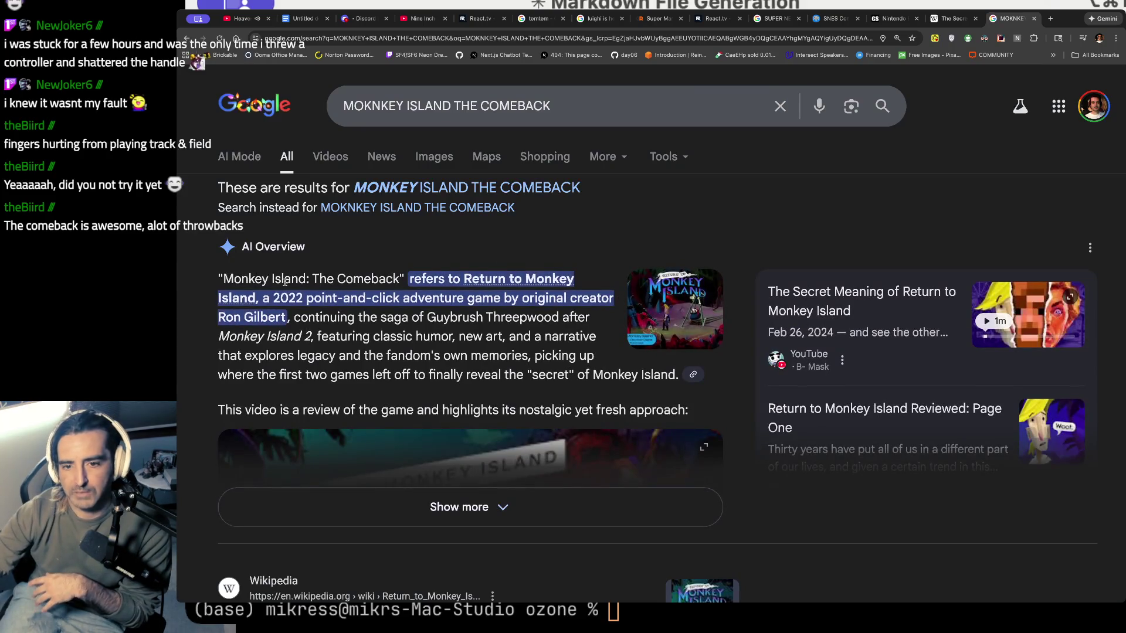
left_click_drag(273, 280, 291, 340)
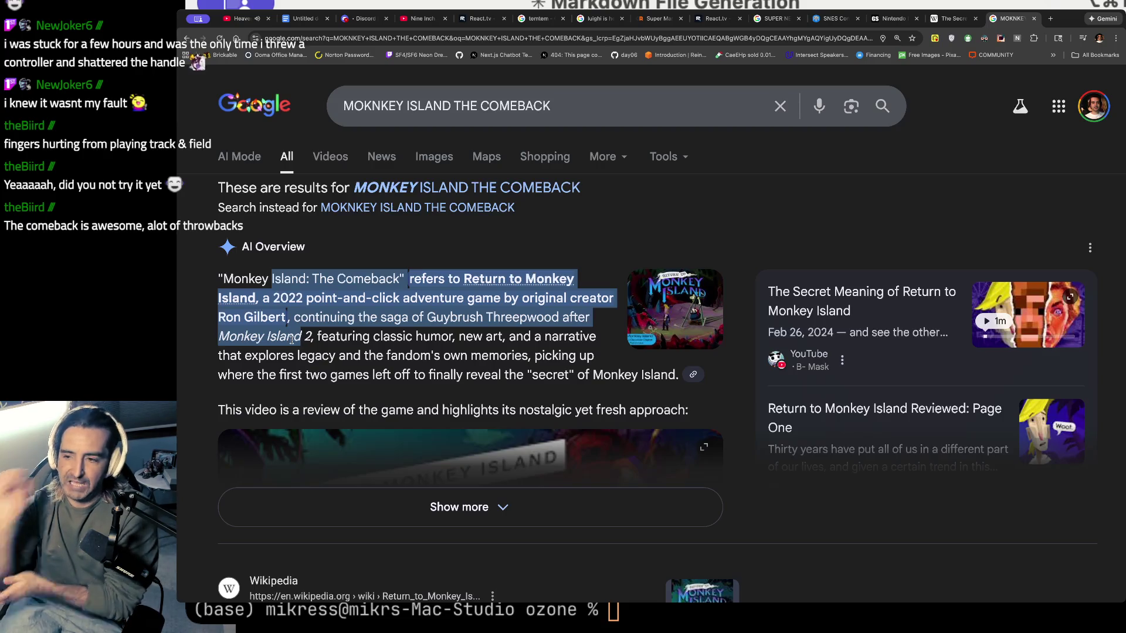
left_click(745, 246)
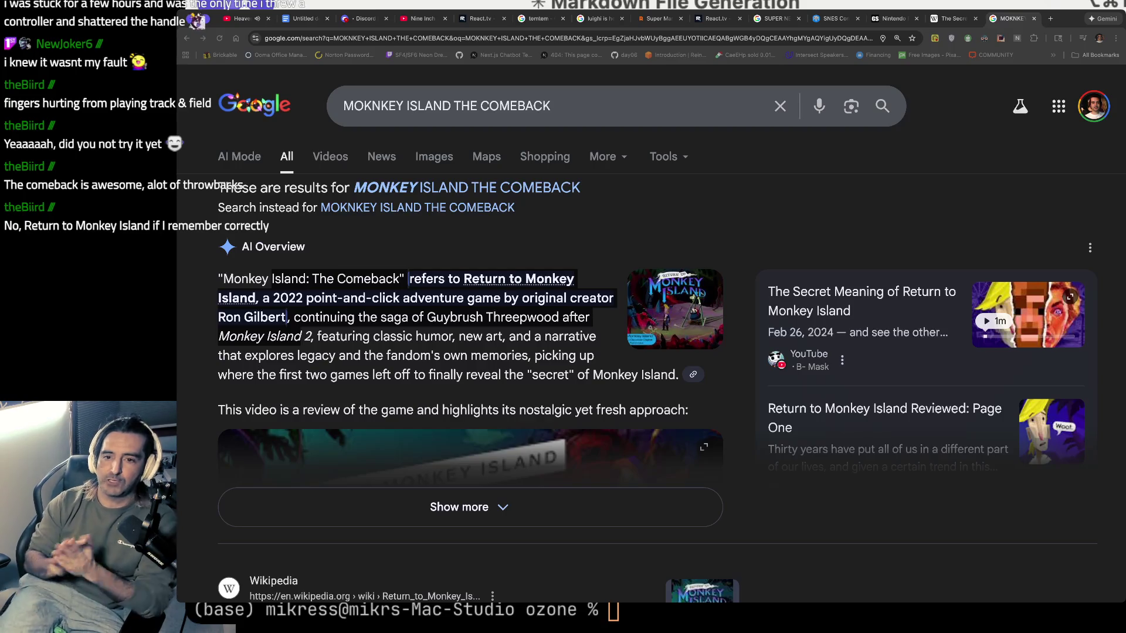
double_click(579, 102)
triple_click(579, 102)
- Show image results for 'JURASSIC PARK SEGA CD' and preview the Sega-16 Jurassic Park (CD) picture
type("JURAS")
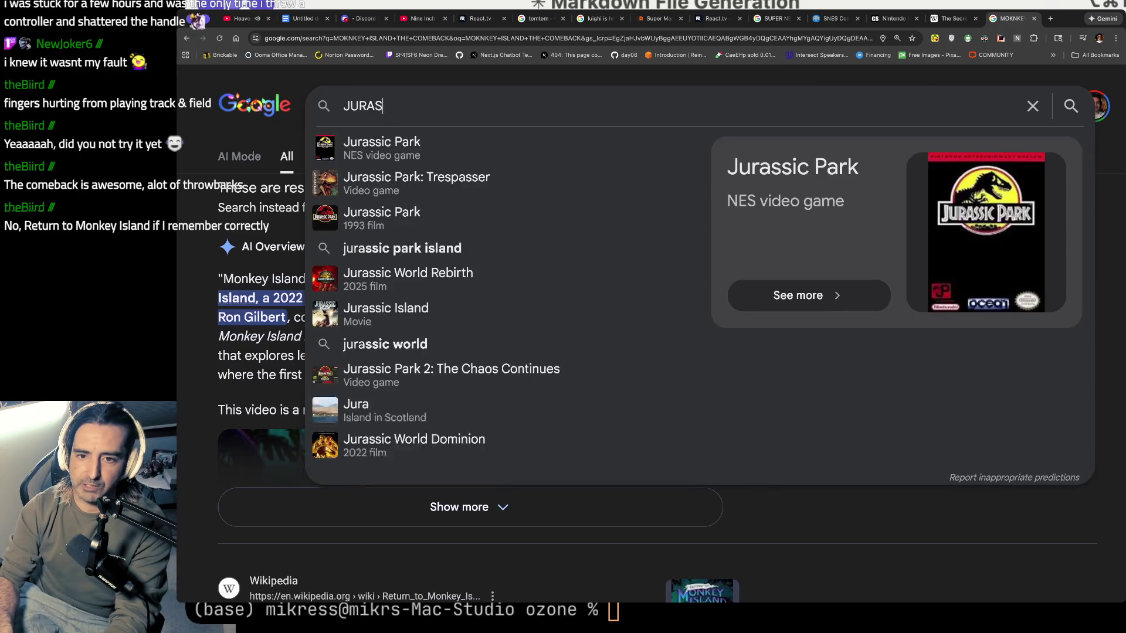
type("SIC PARK SEG")
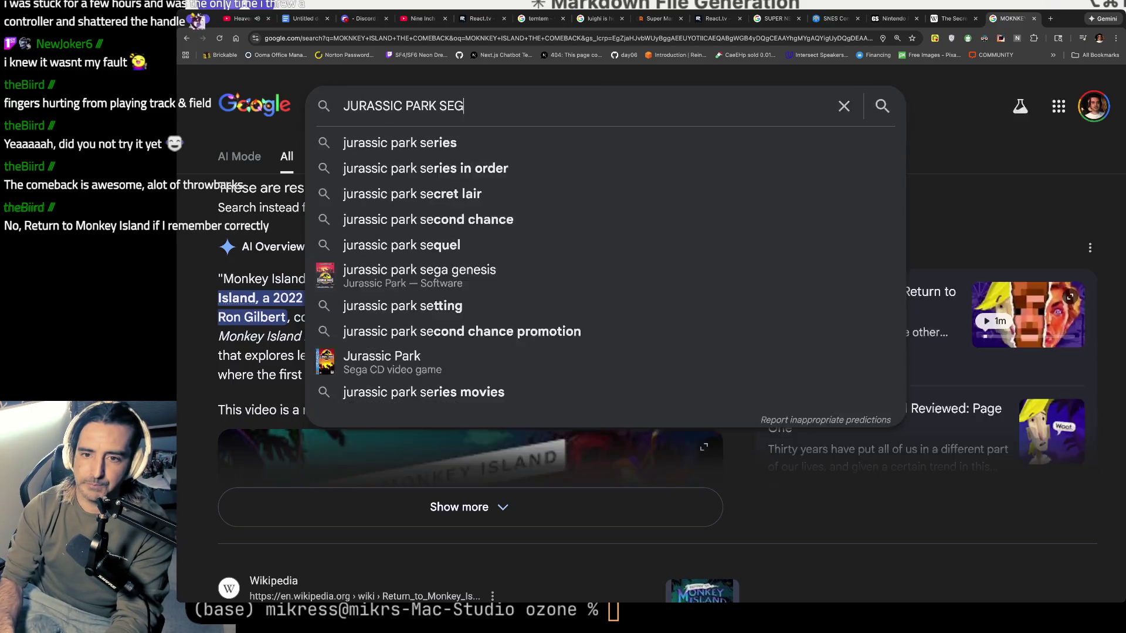
type("A CD")
key("Return")
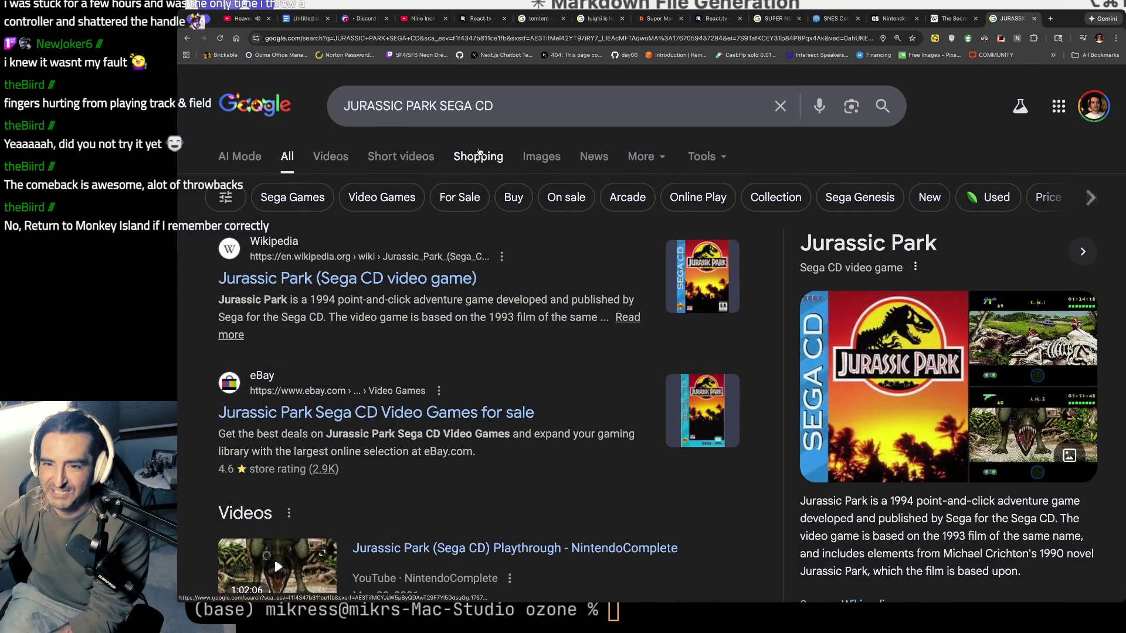
left_click(535, 153)
scroll(584, 319, "down", 2)
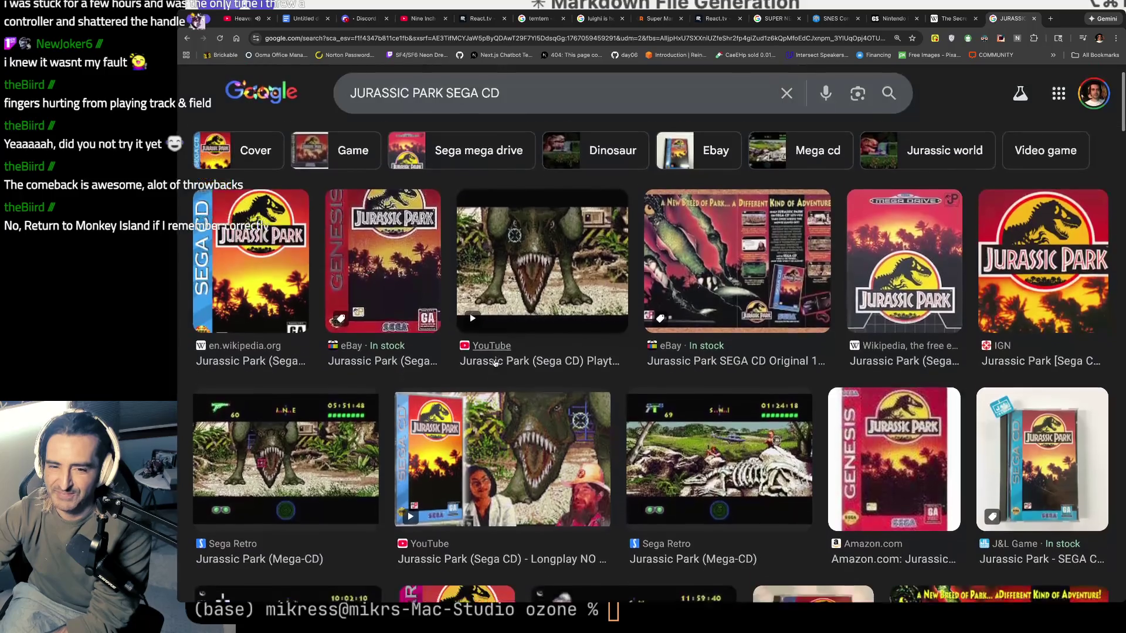
scroll(583, 319, "down", 6)
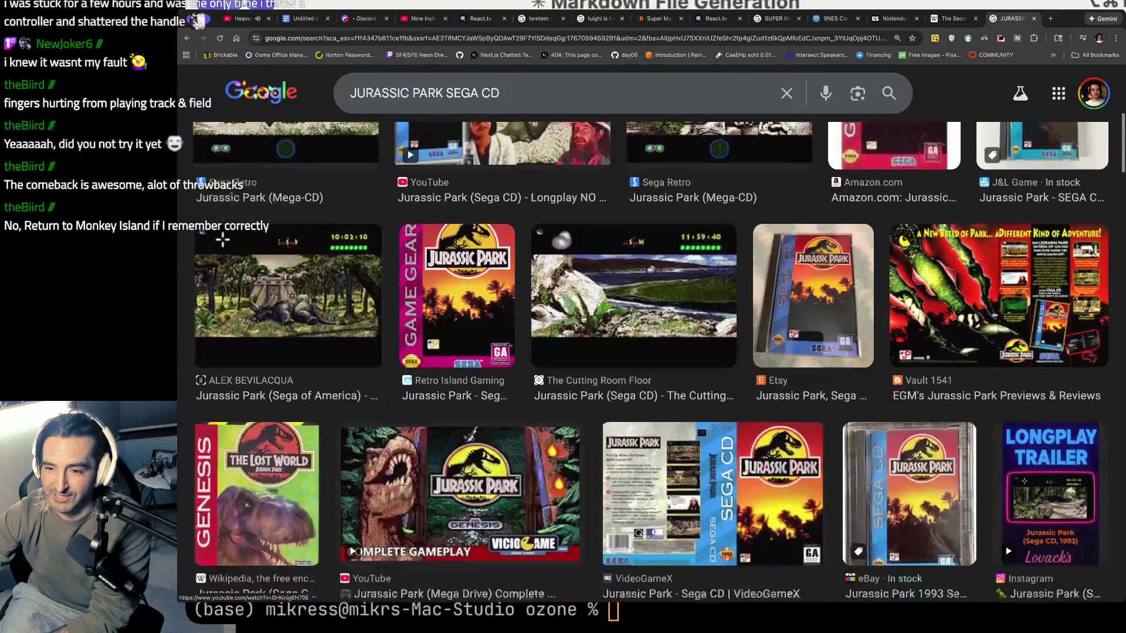
scroll(584, 319, "down", 10)
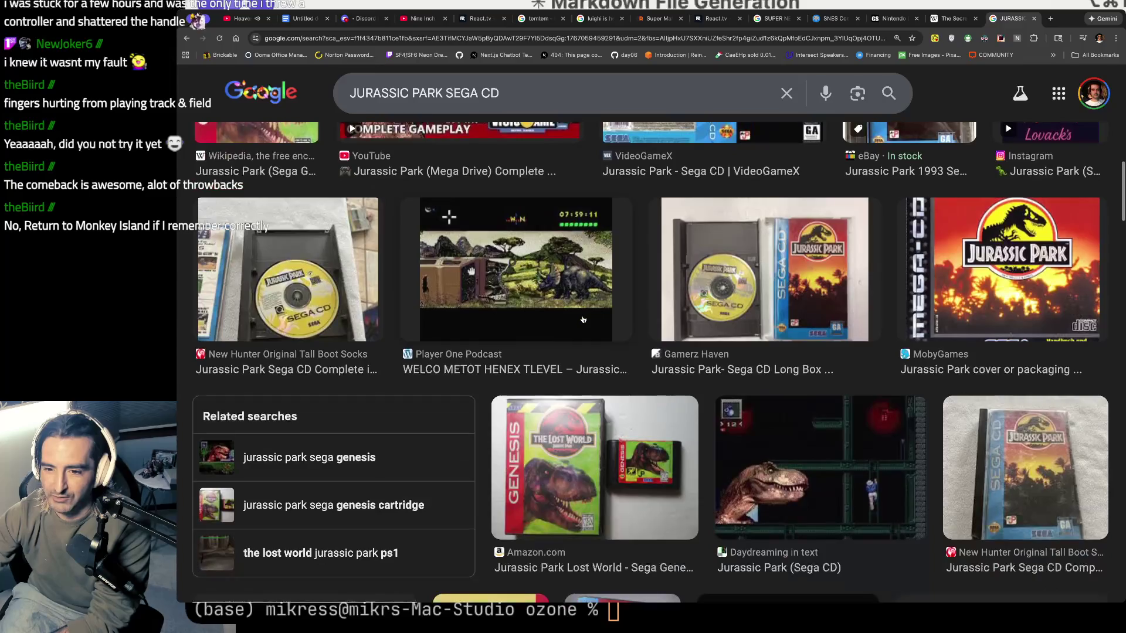
scroll(584, 319, "down", 4)
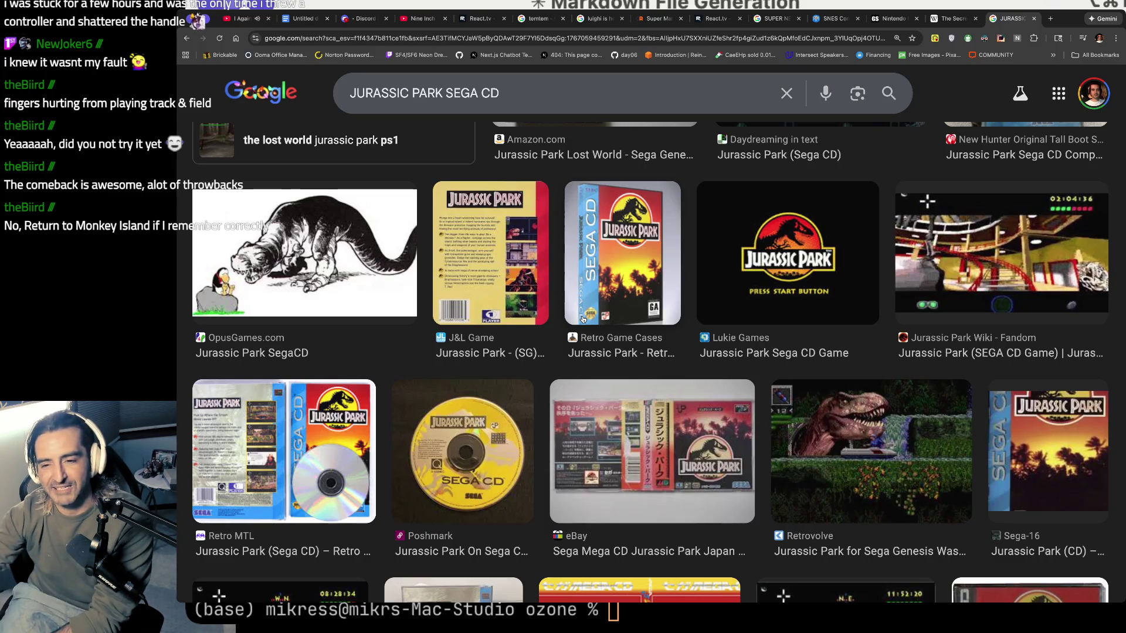
scroll(584, 319, "down", 4)
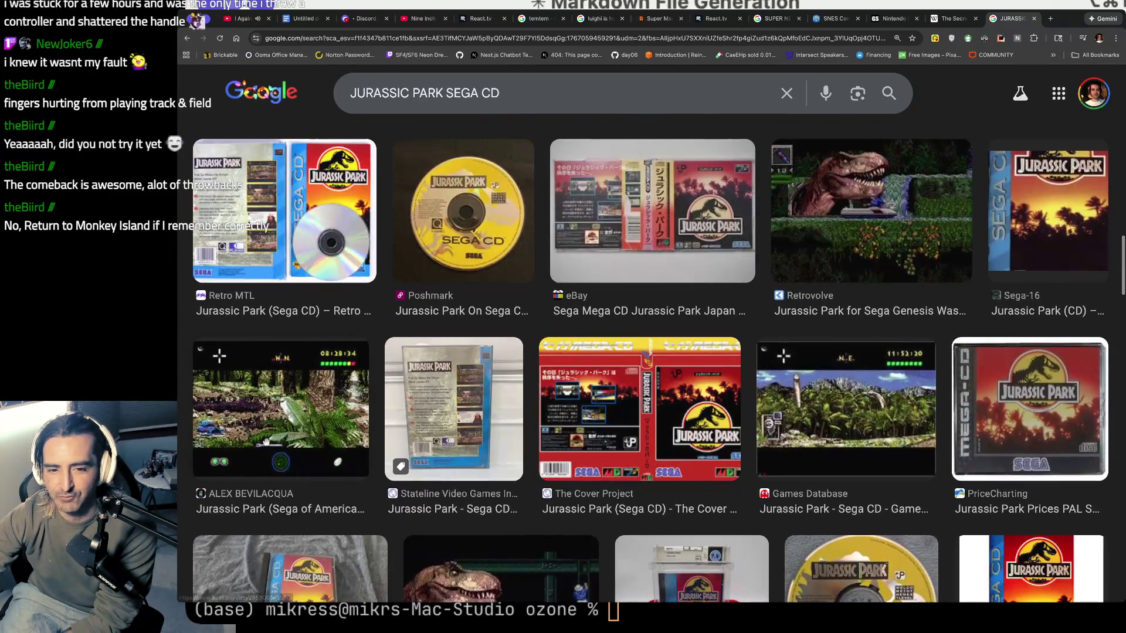
left_click(281, 414)
scroll(587, 416, "down", 9)
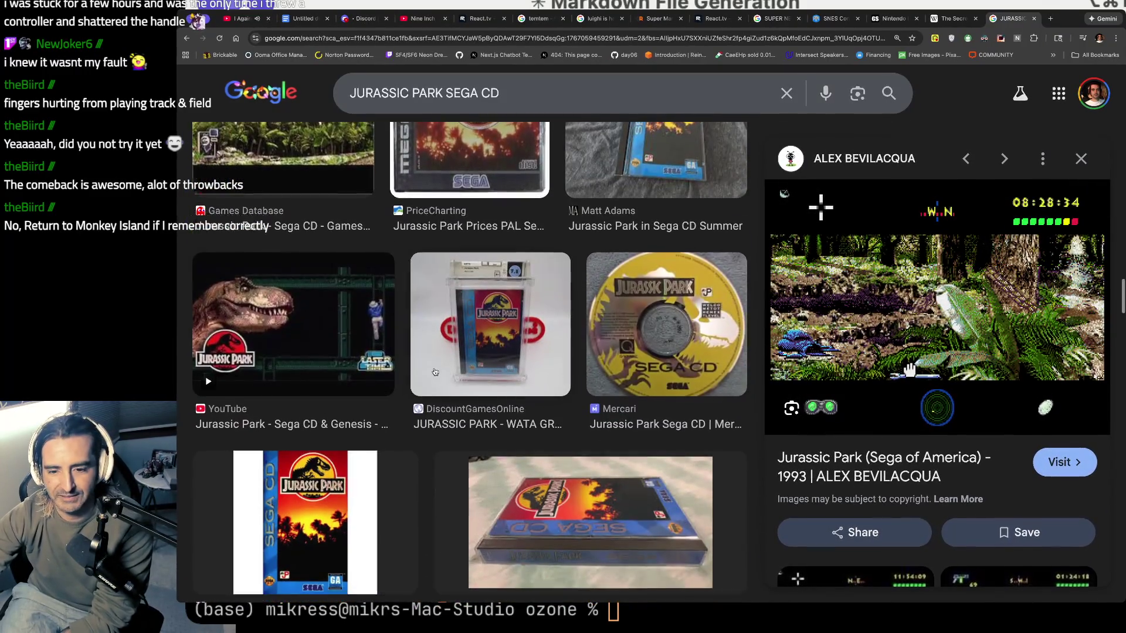
scroll(708, 159, "down", 10)
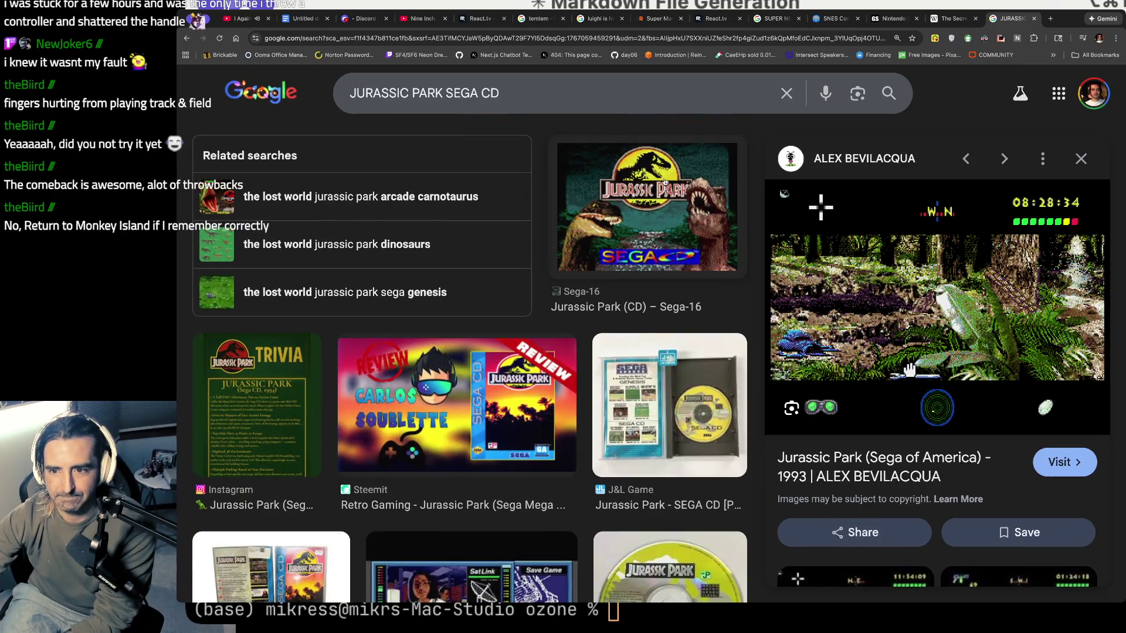
left_click(665, 183)
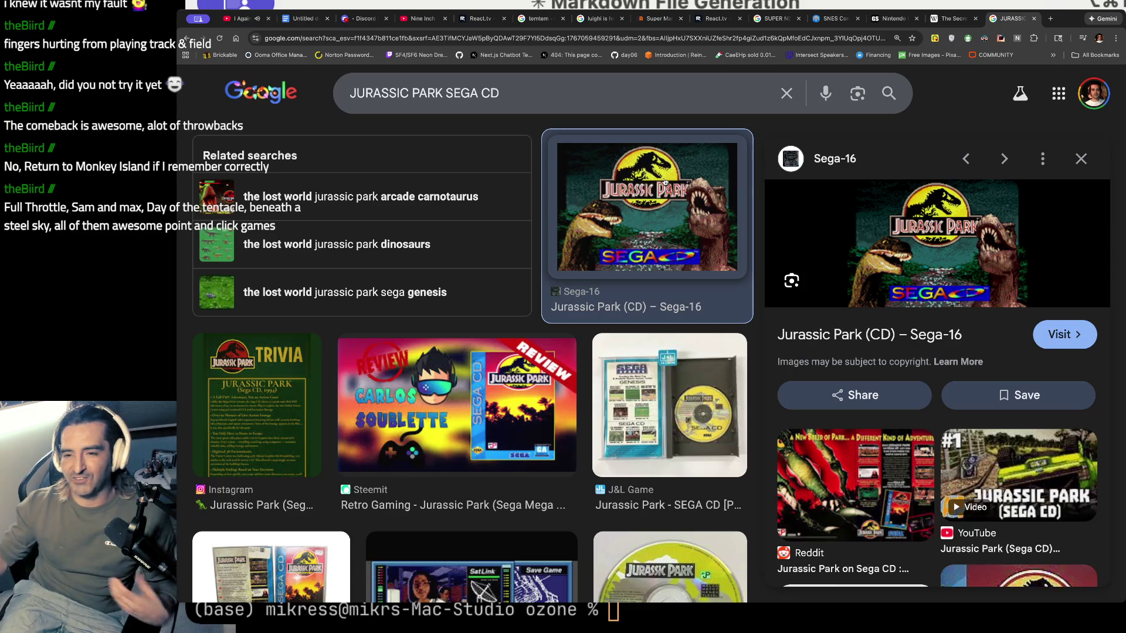
- Search 'FULL THROTTLE' in a new tab, then refine the query to 'FULL THROTTLE PC GAME'
key("ctrl+t")
type("FULL C")
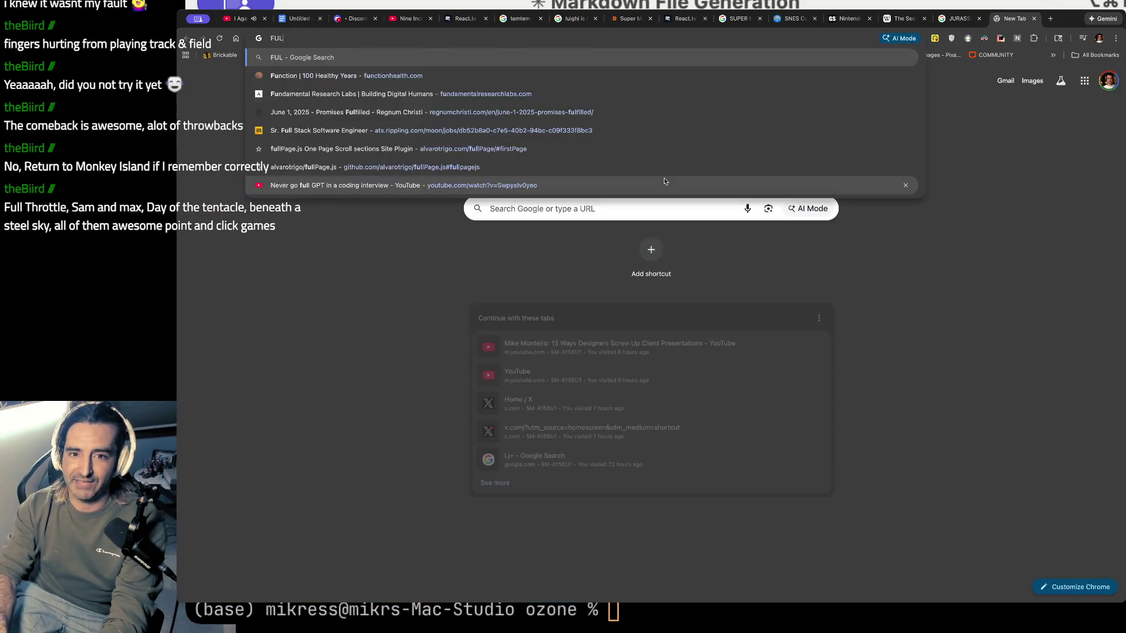
key("BackSpace")
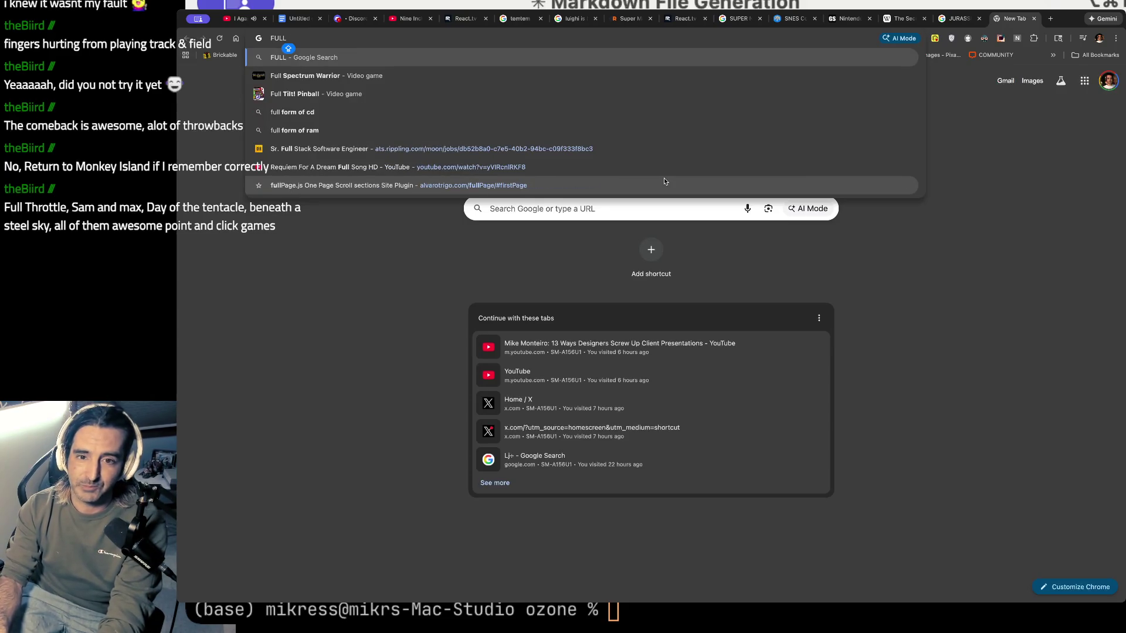
type("THROTTLE")
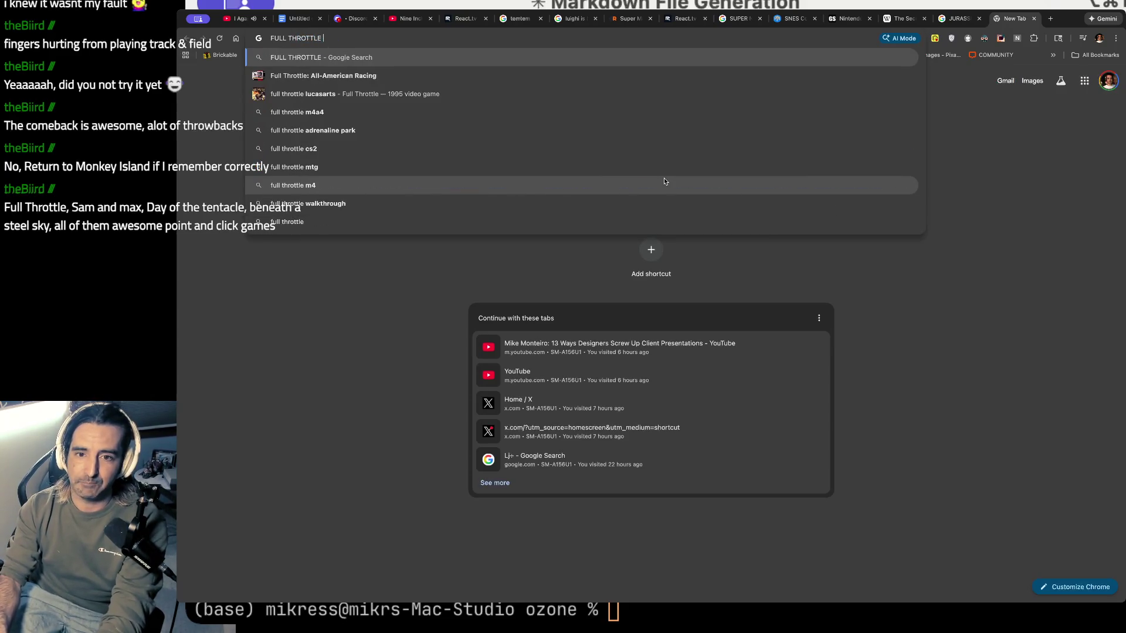
key("Return")
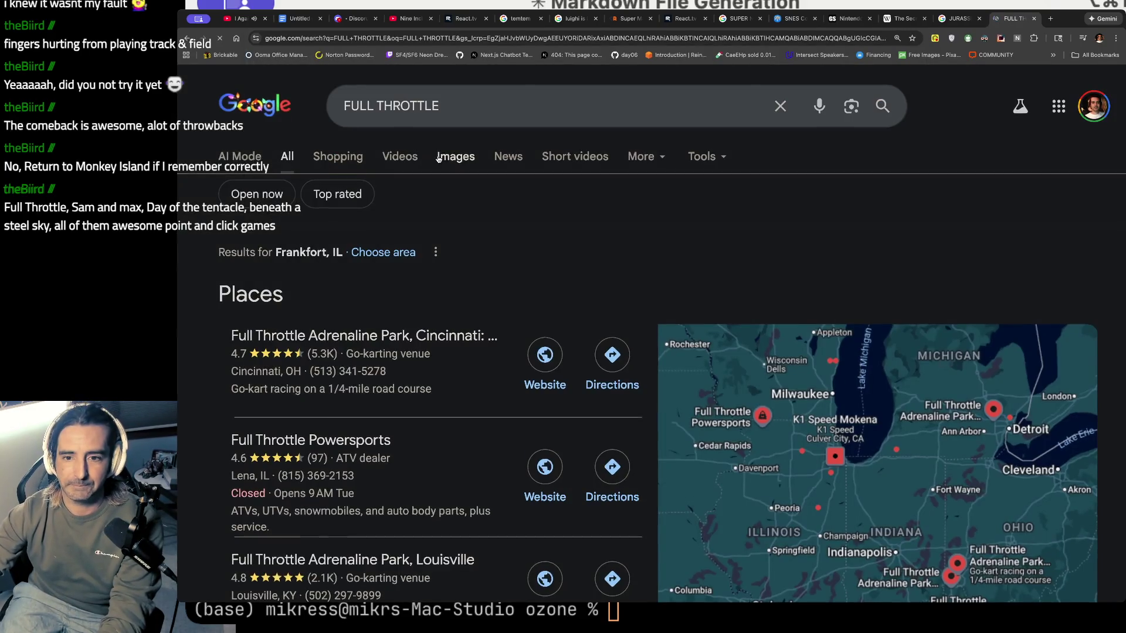
left_click(463, 114)
type("PC GAME")
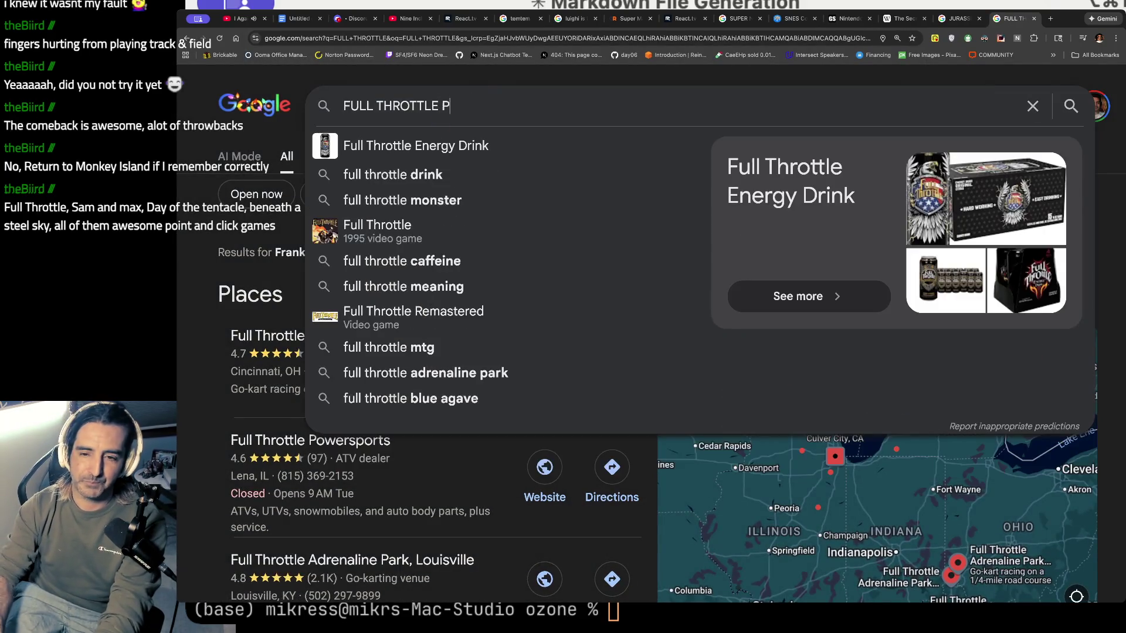
key("Return")
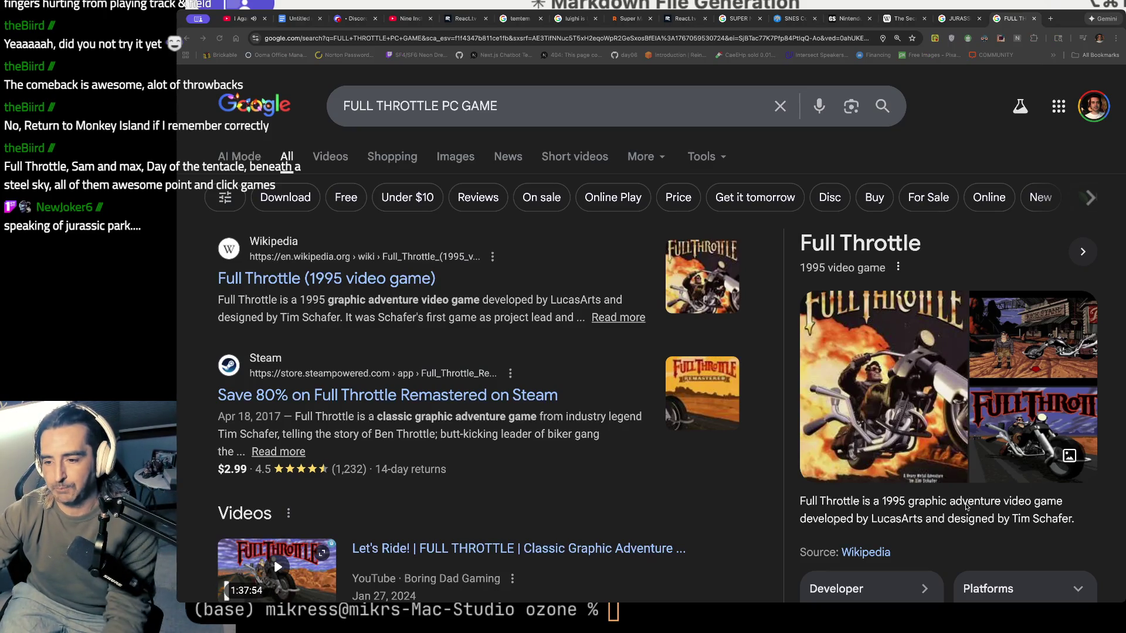
key("super+Tab")
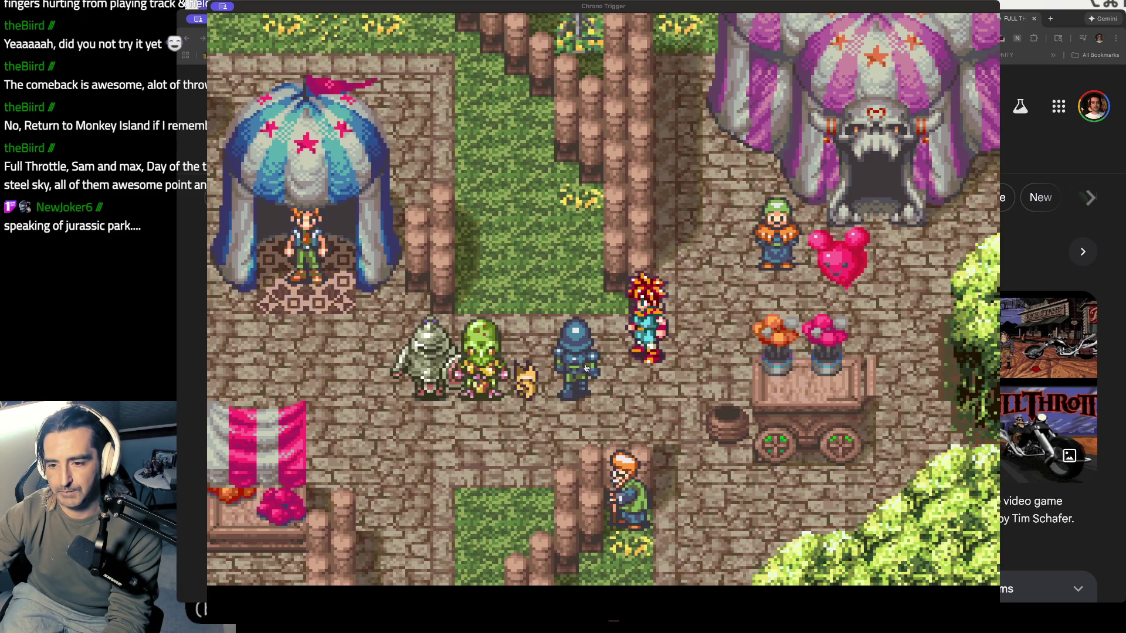
- Walk Crono down and left past his party through the fairground
mouse_move(497, 258)
key("Down")
key("Left")
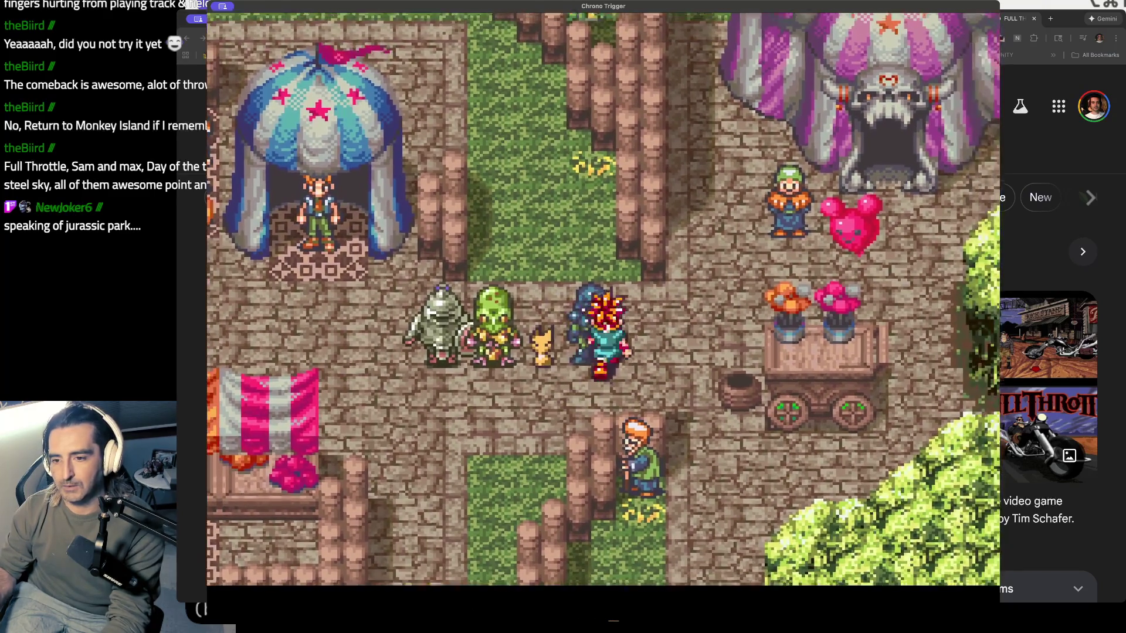
key("Left")
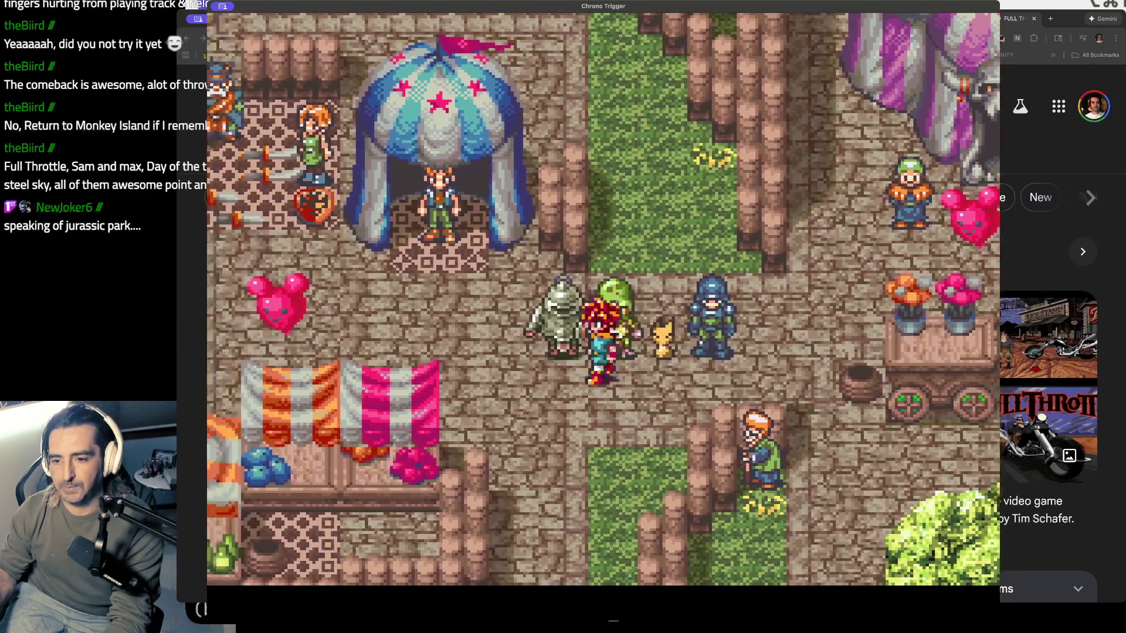